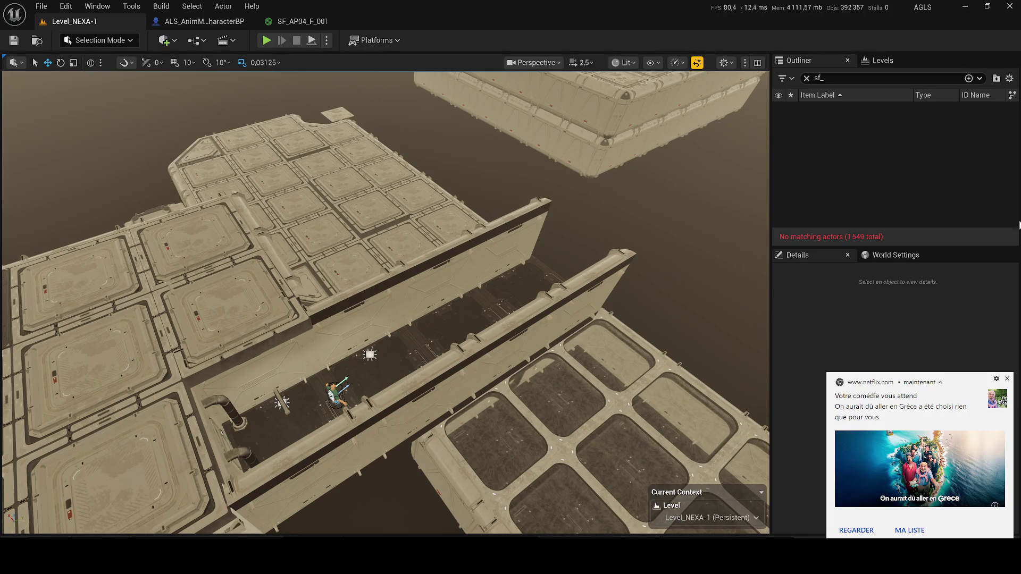
Dismiss the Netflix notification and select the Plane2 panel covering the corridor window
click(1007, 378)
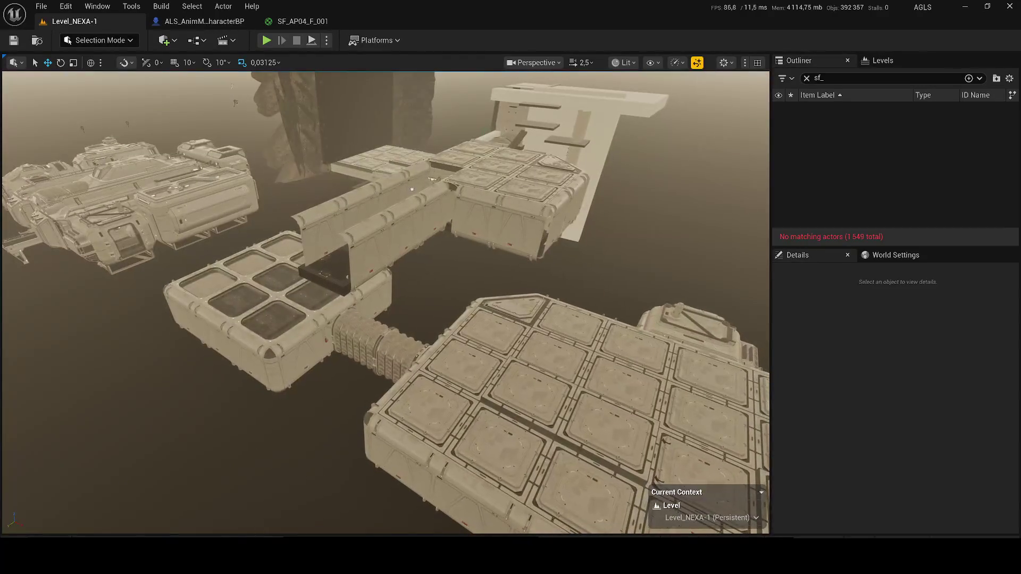
scroll(385, 302, down, 2)
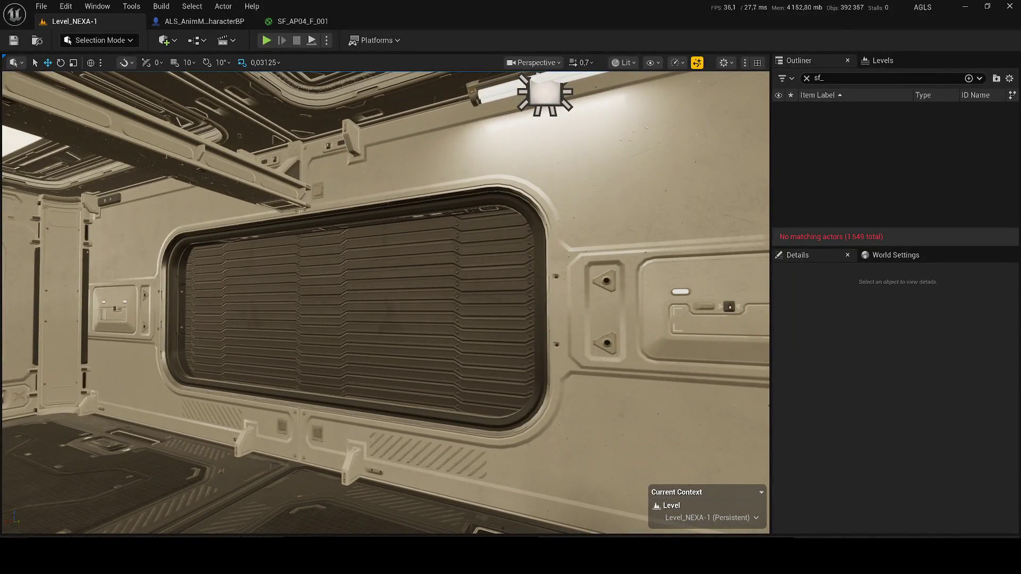
click(348, 351)
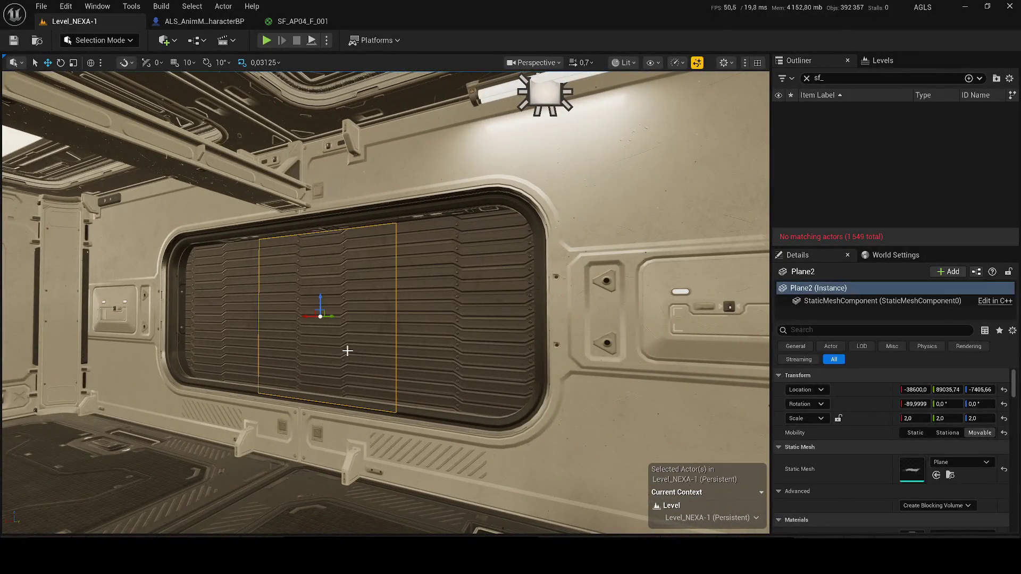
drag(320, 301, 310, 115)
key(f)
key(ctrl+z)
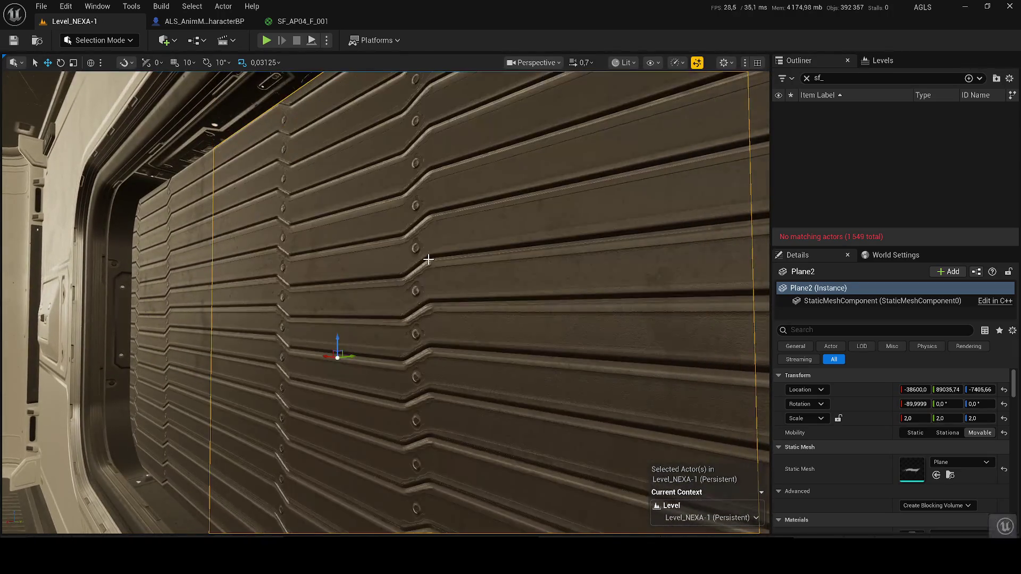
scroll(354, 274, down, 5)
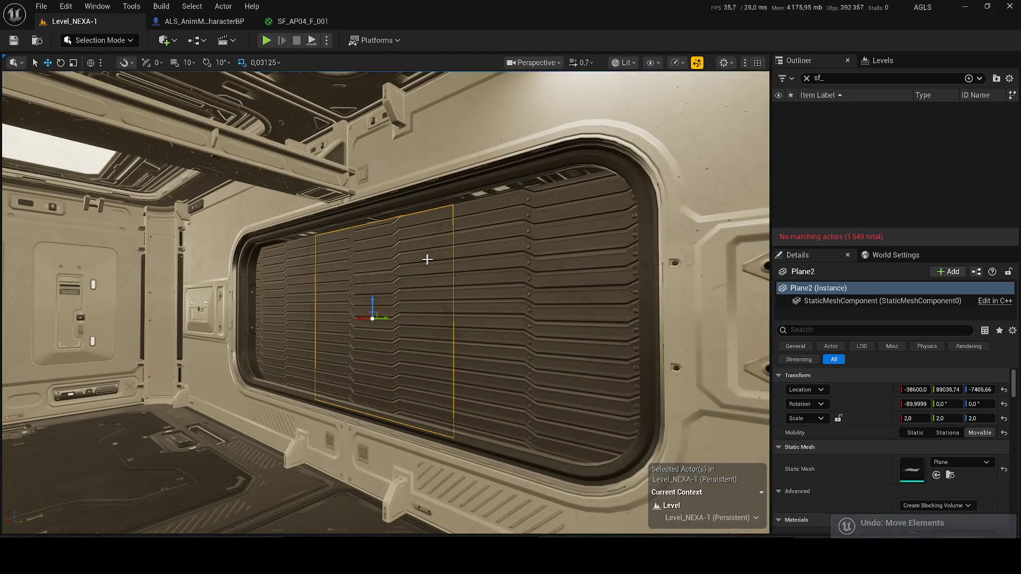
ctrl+click(520, 289)
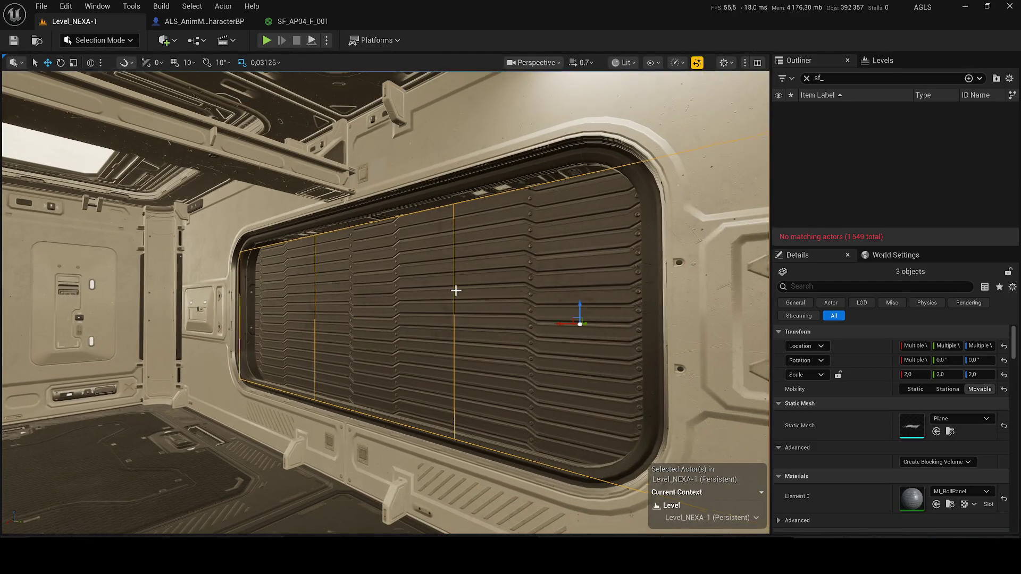
key(f)
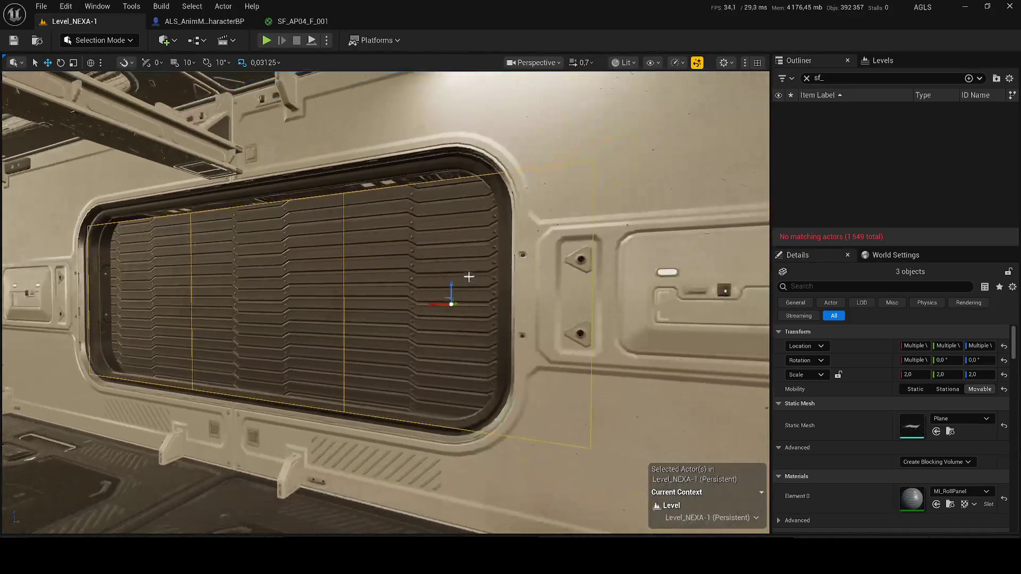
drag(452, 289, 449, 76)
key(ctrl+z)
drag(406, 212, 393, 239)
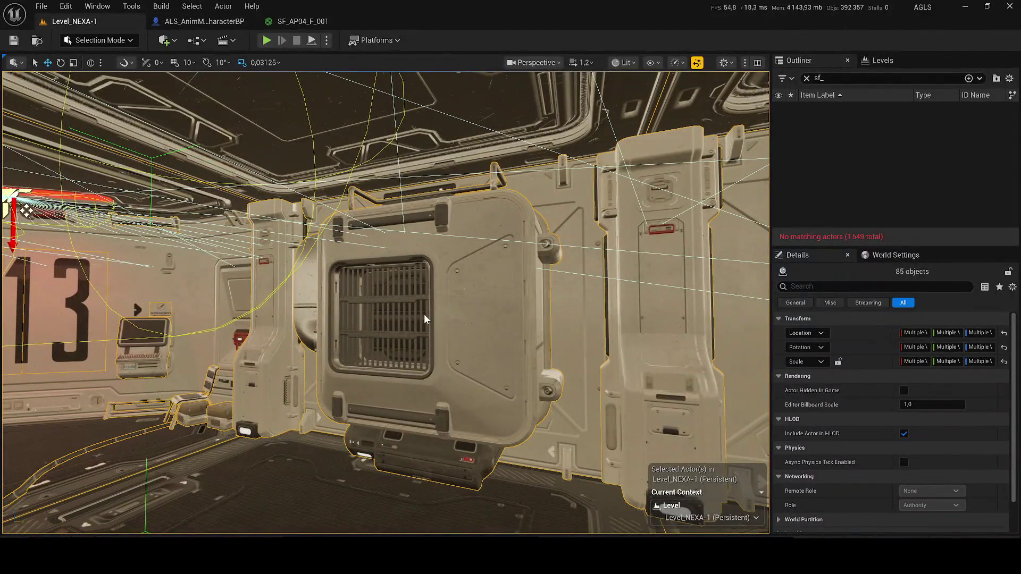
Select only the SM_Construction_9_Merged grille door, save the level, and clear the Outliner filter
ctrl+click(424, 315)
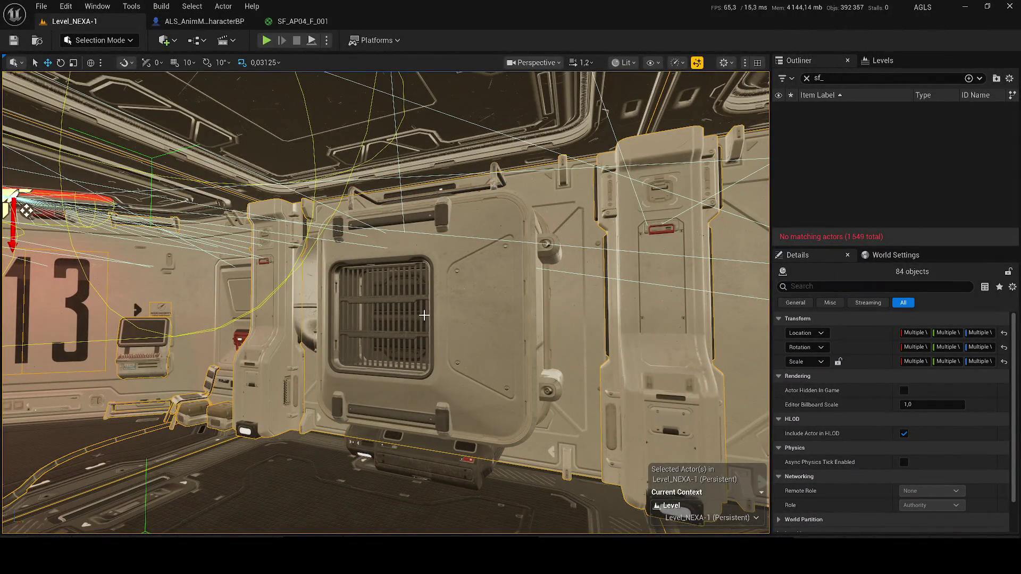
click(417, 323)
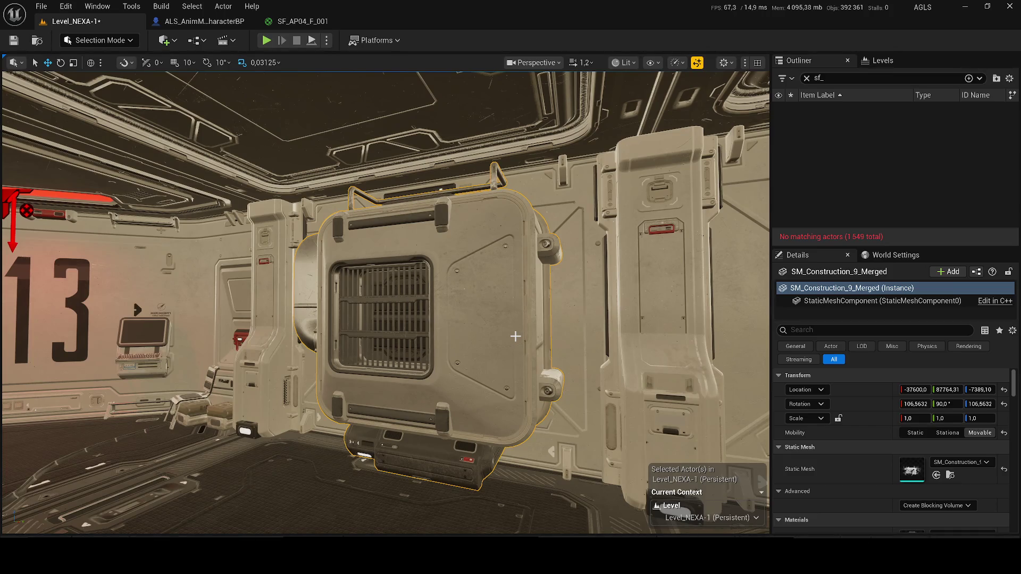
key(ctrl+s)
click(806, 78)
right_click(850, 171)
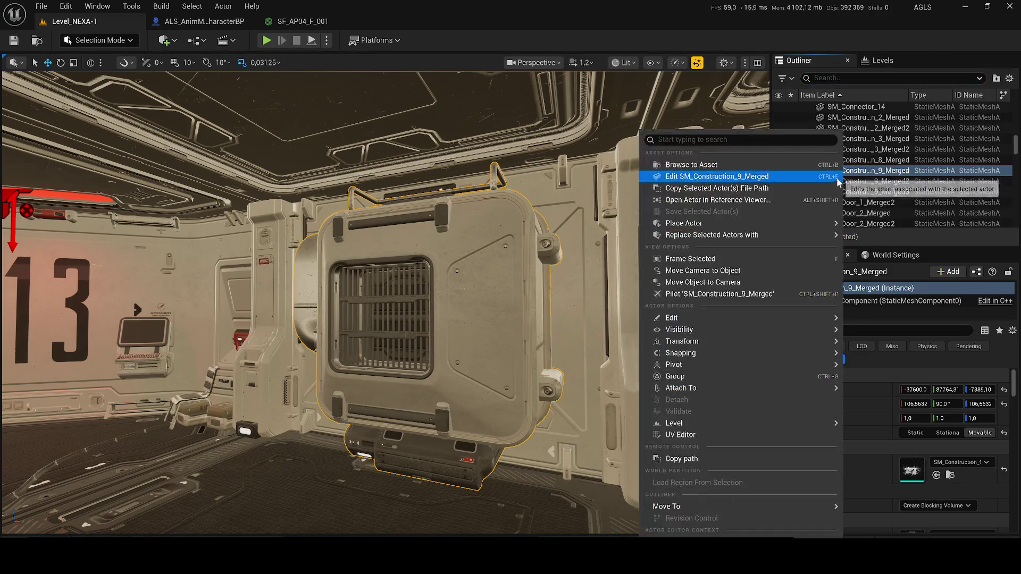
Show SM_Construction_9_Merged in the Construction_9 content folder, then return to the viewport
click(725, 171)
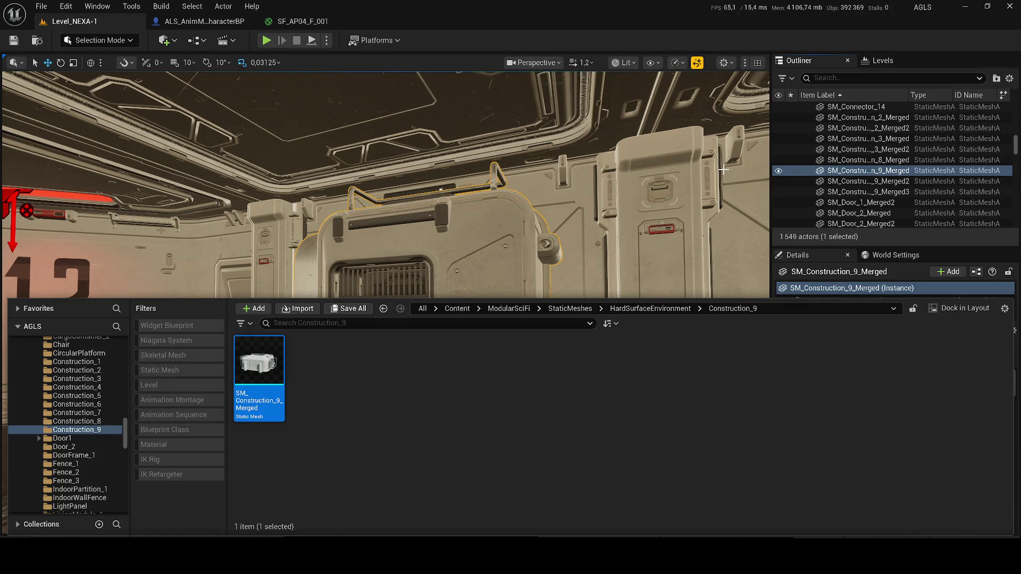
key(w)
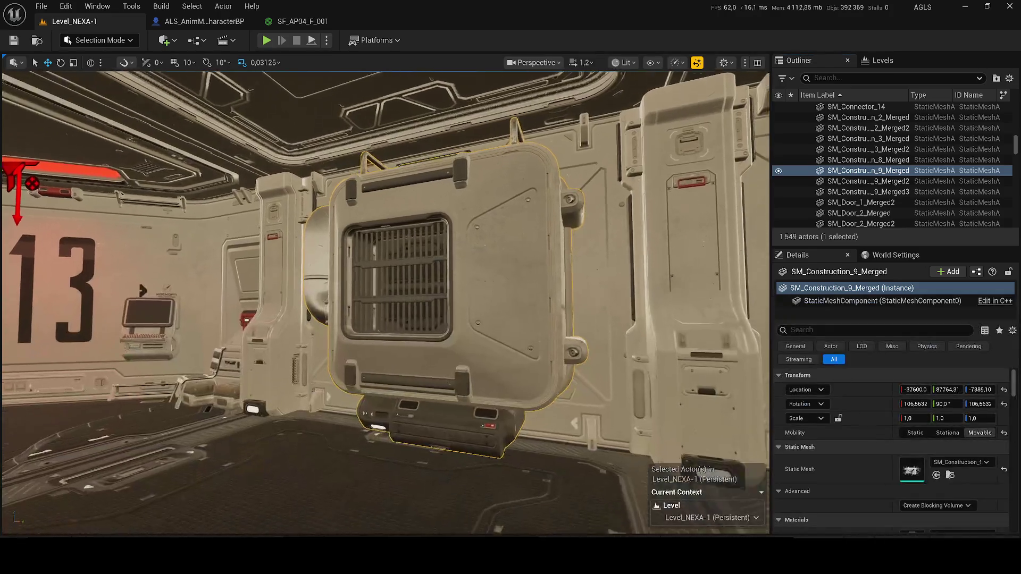
scroll(453, 265, down, 1)
key(s)
scroll(385, 302, down, 2)
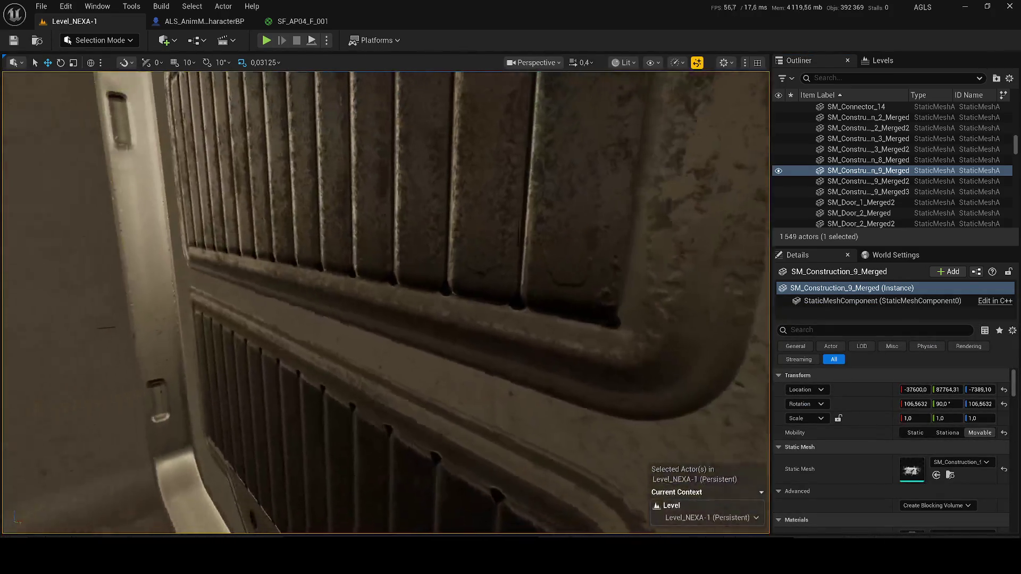
key(w)
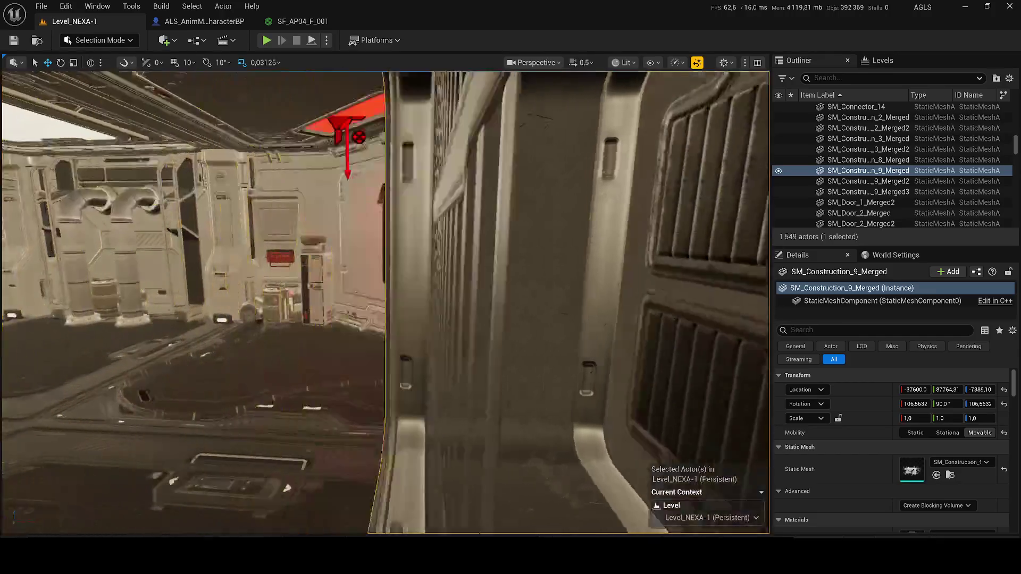
scroll(385, 302, up, 1)
key(w)
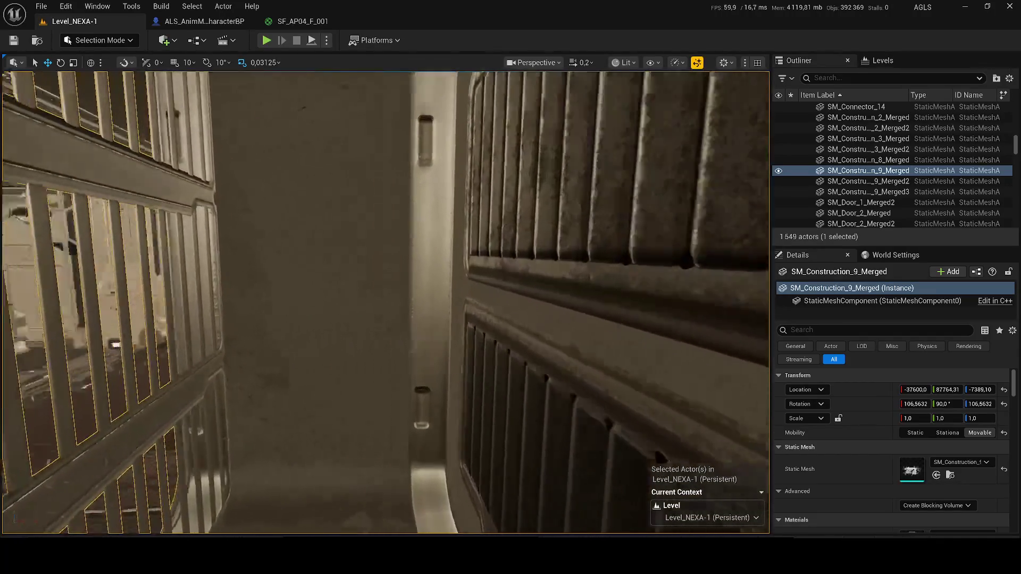
key(w)
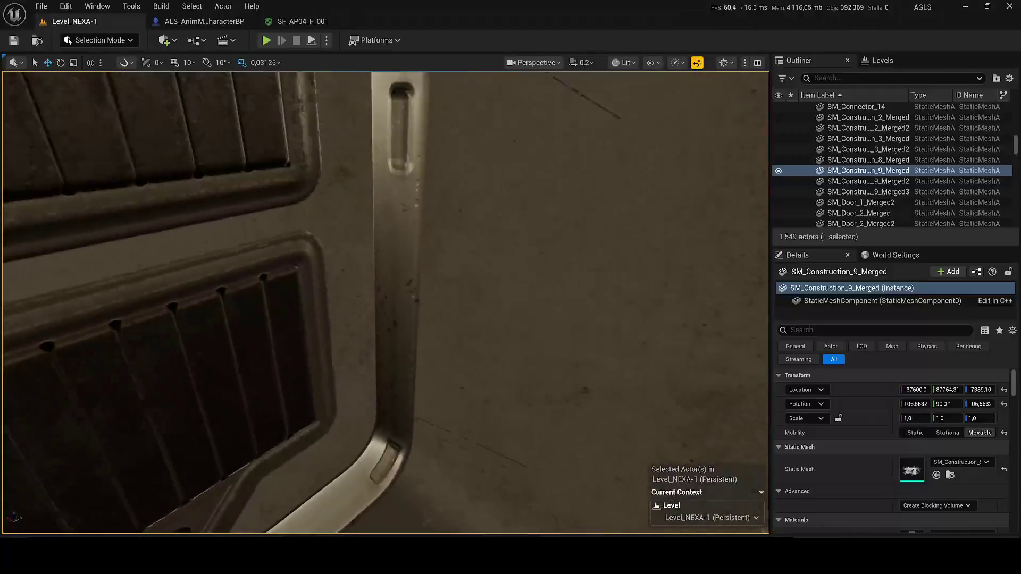
scroll(386, 302, up, 2)
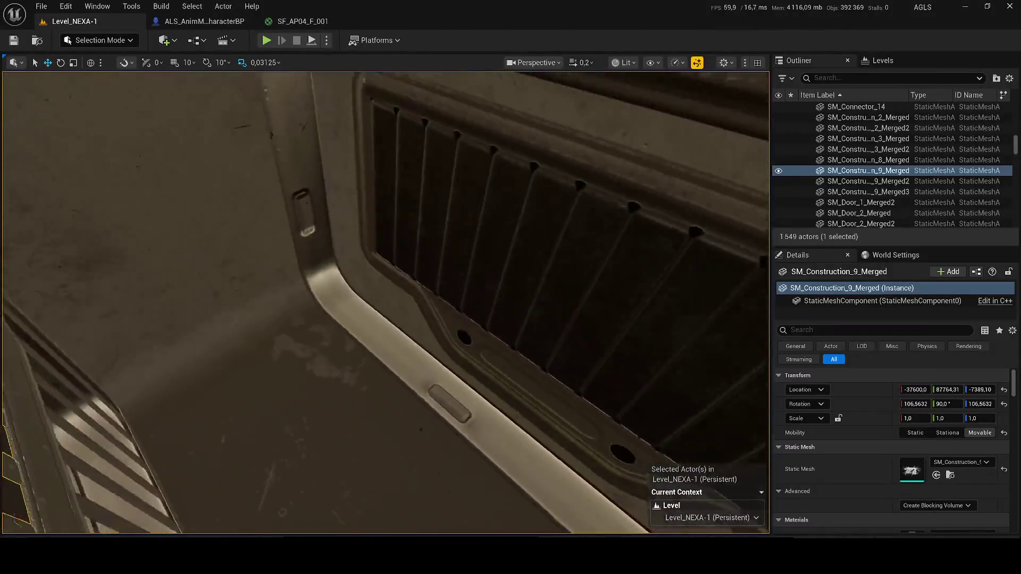
double_click(867, 170)
right_click(867, 171)
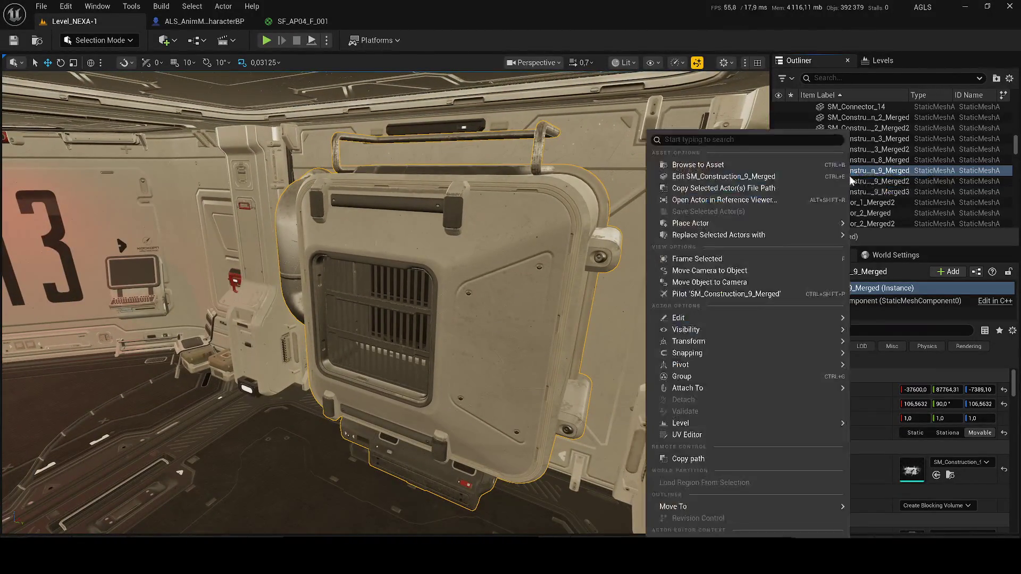
click(702, 131)
key(shift+e)
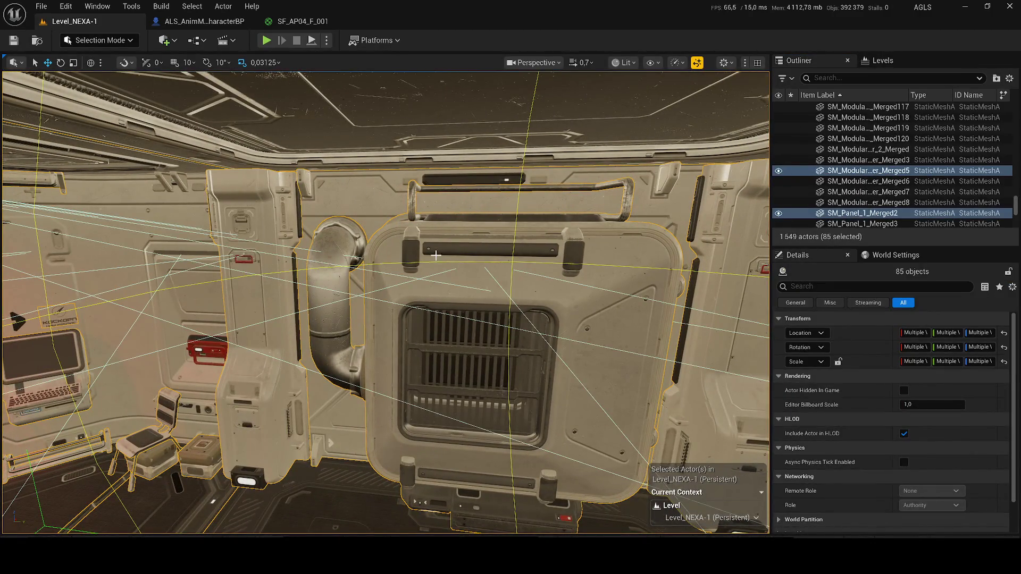
Discard a duplicate of the door piece and fly over to the row of wall panels
key(ctrl+z)
key(ctrl+d)
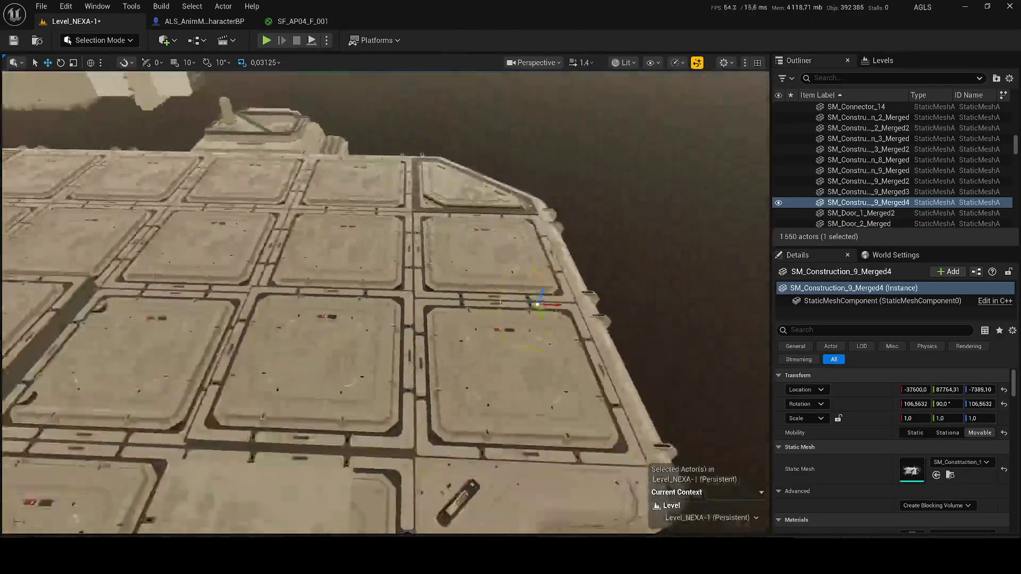
key(Delete)
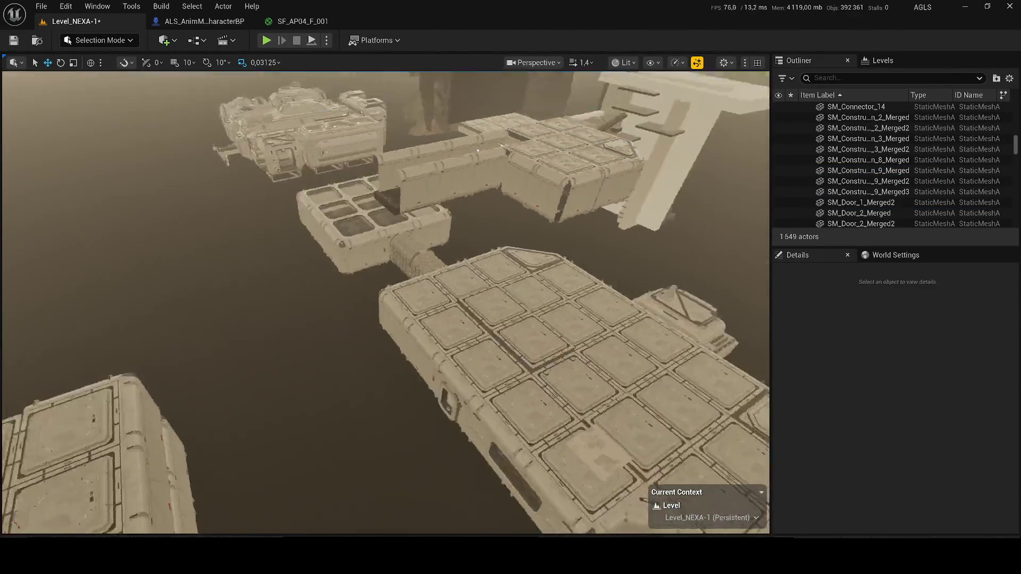
key(w)
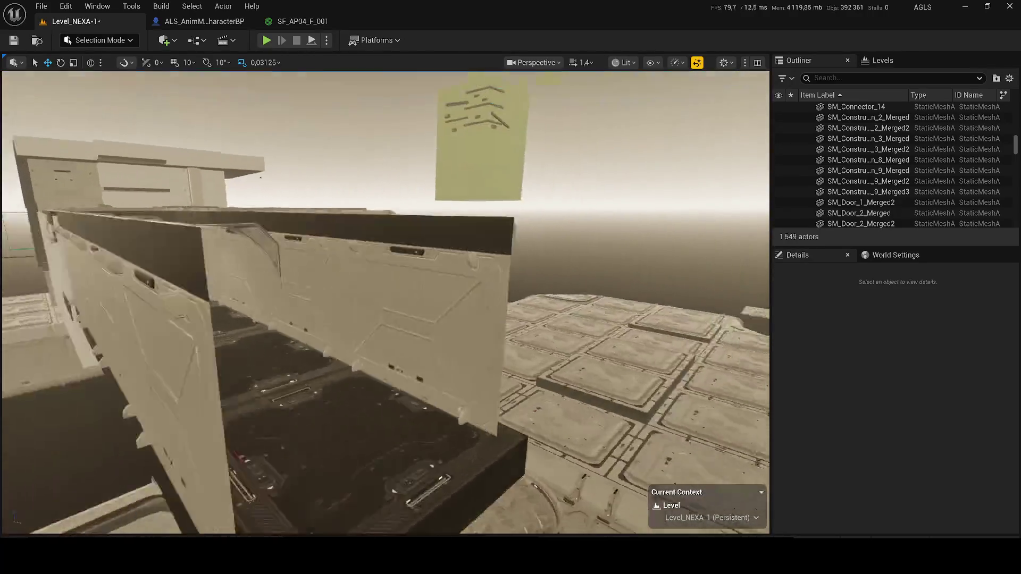
key(s)
scroll(386, 303, up, 1)
key(w)
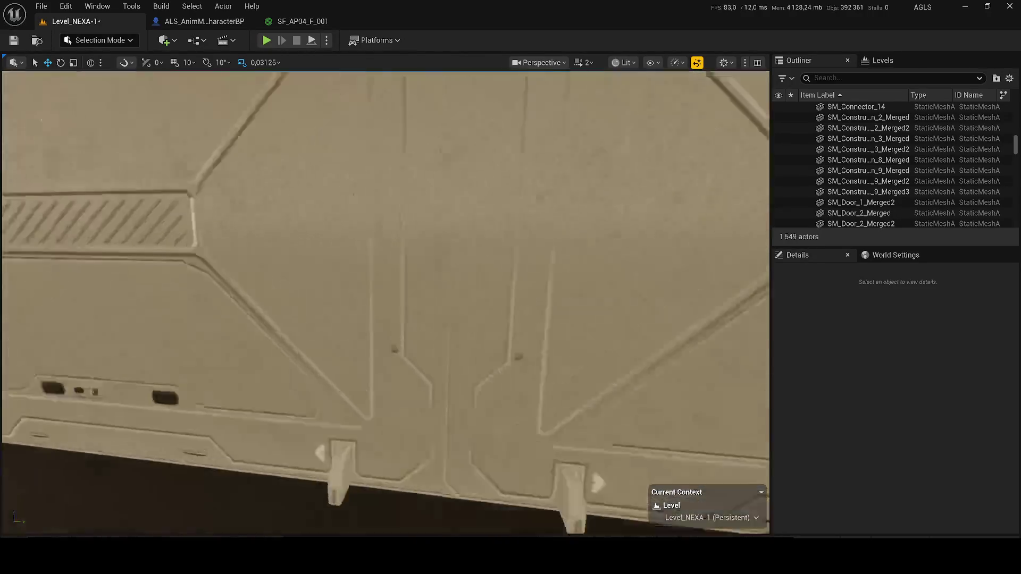
key(s)
scroll(401, 121, down, 1)
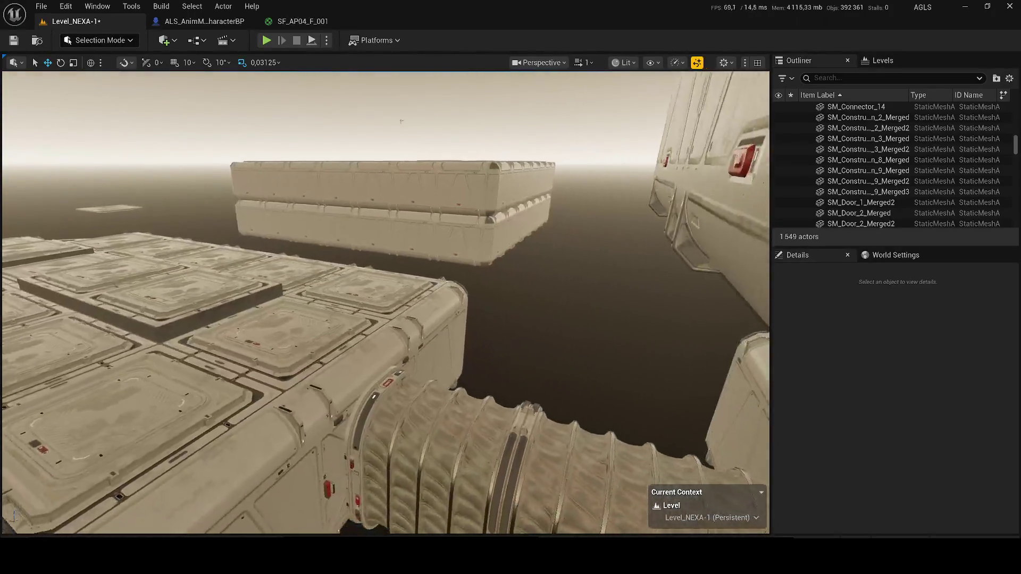
key(w)
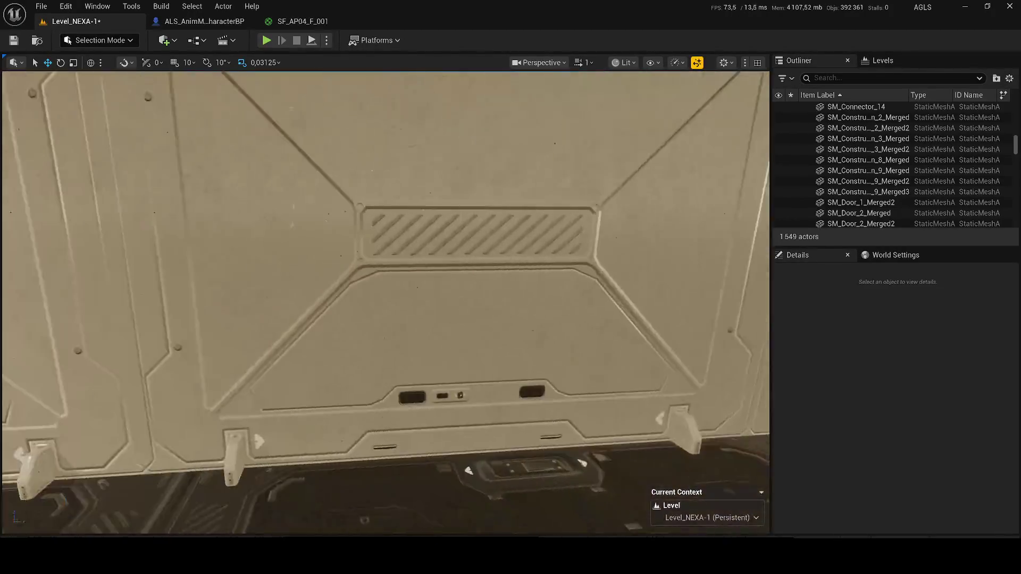
key(s)
key(w)
scroll(386, 303, down, 1)
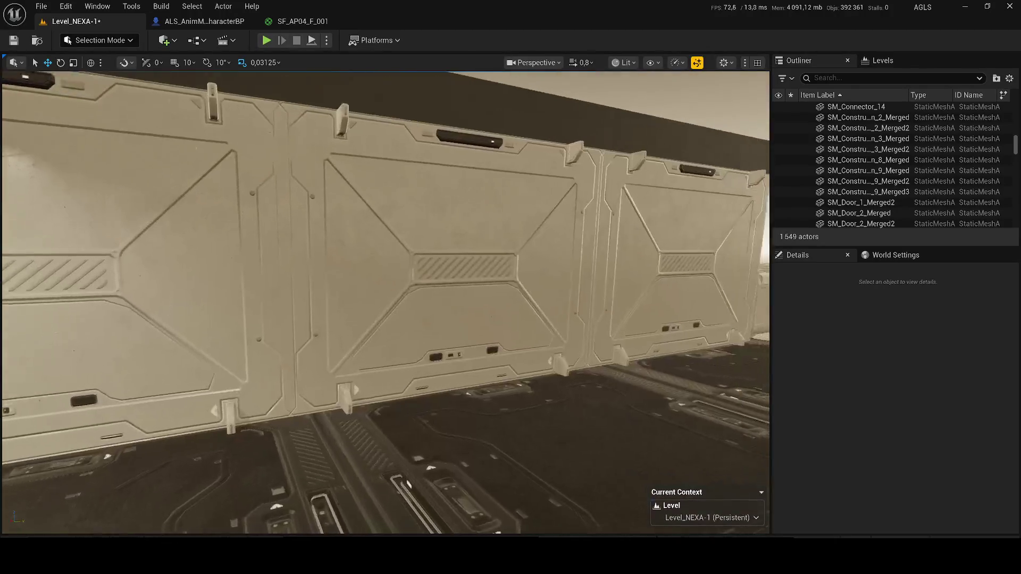
Place SM_Construction_9_Merged beside the wall panels, rotated 90° and raised, then save and playtest
key(ctrl+space)
mouse_move(257, 365)
mouse_down()
mouse_move(388, 330)
mouse_move(436, 256)
mouse_move(394, 306)
mouse_up()
key(f)
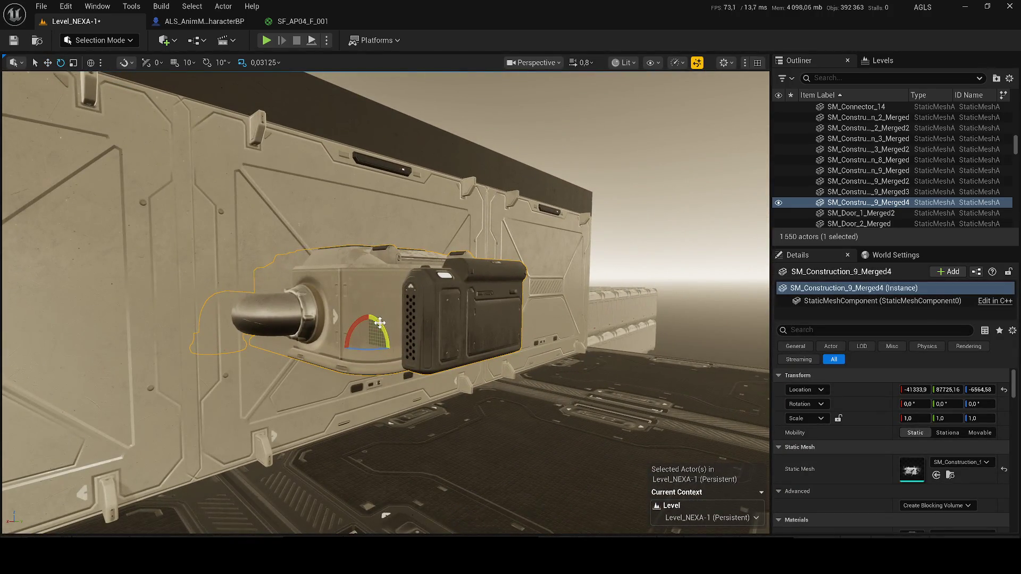
drag(379, 323, 382, 268)
key(w)
mouse_move(369, 325)
mouse_down()
mouse_move(367, 248)
mouse_move(377, 293)
mouse_move(395, 306)
mouse_move(380, 423)
mouse_up()
key(ctrl+s)
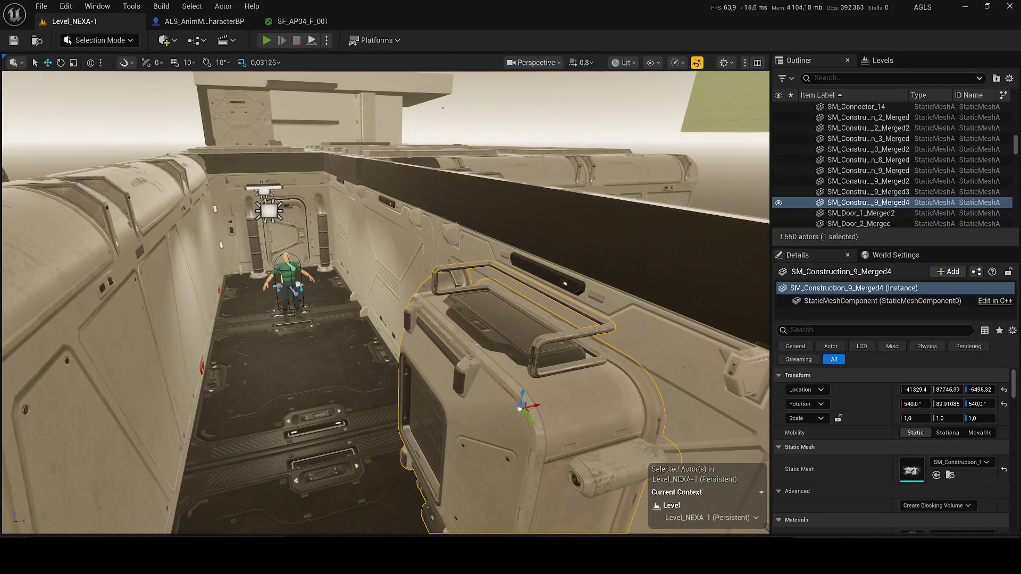
click(266, 41)
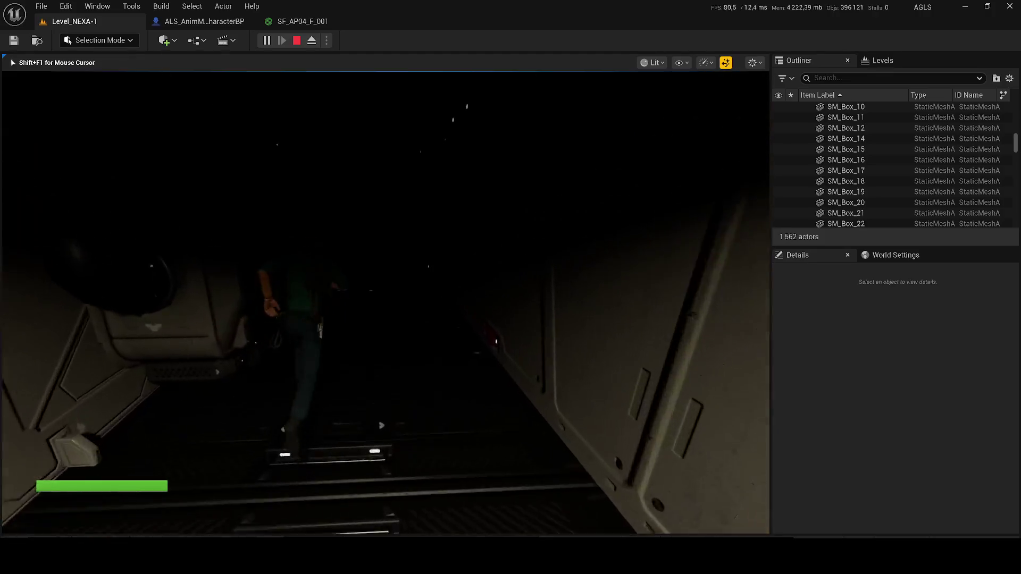
Duplicate RectLight16 further down the corridor and save the map
key(Escape)
key(f)
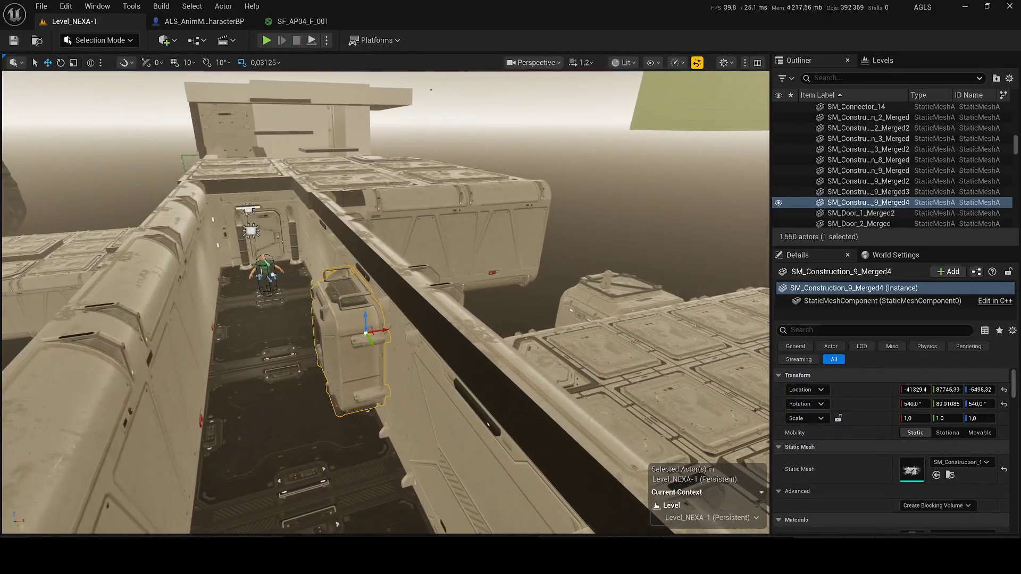
click(250, 209)
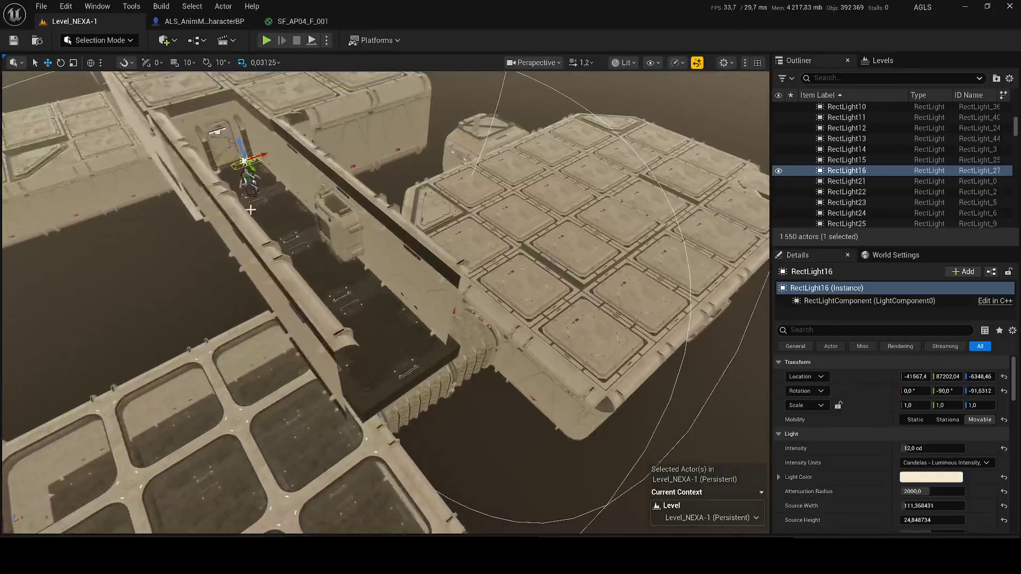
key(ctrl+d)
drag(250, 170, 340, 258)
key(ctrl+s)
Playtest the level, walking the character down the corridor to the wall panel
click(266, 42)
key(w)
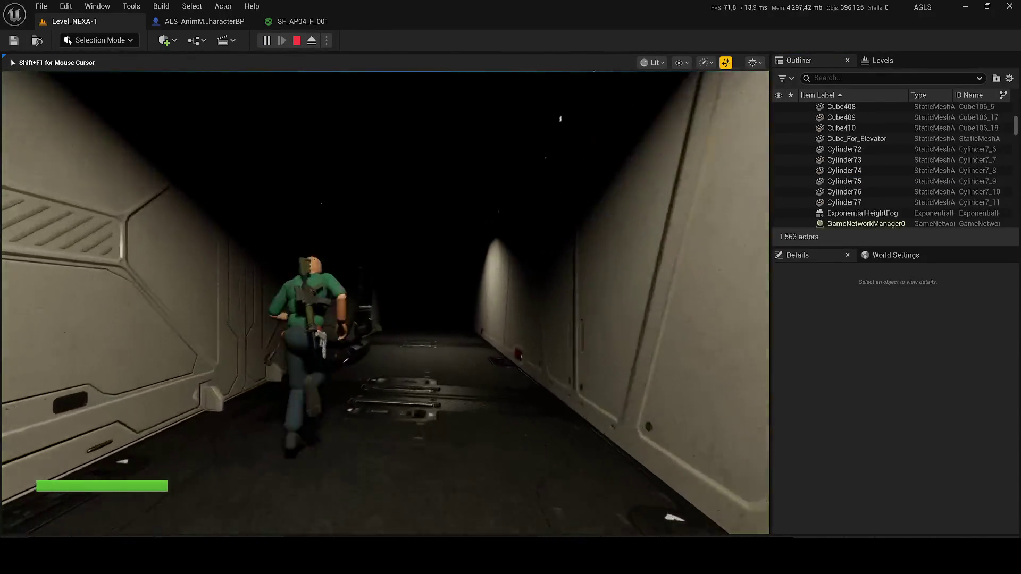
key(d)
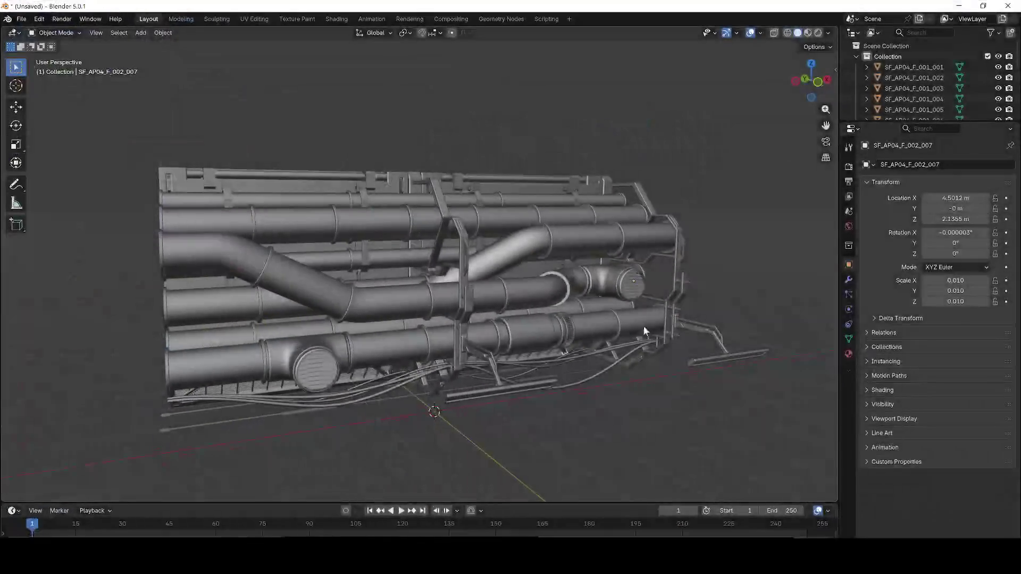
Clear the old pipe model from Blender and export SM_Construction_9_Merged as an FBX file
key(a)
key(Delete)
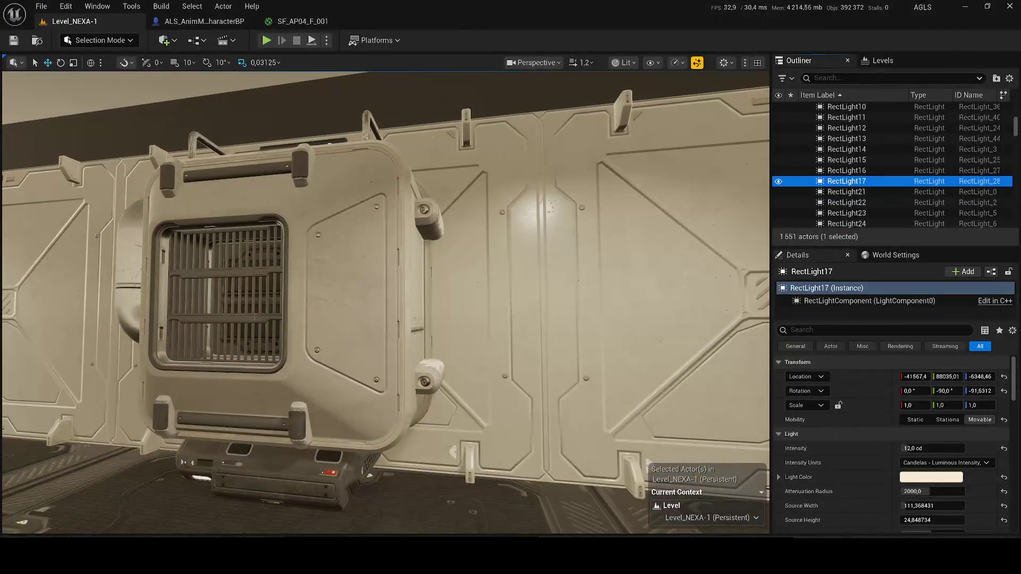
key(ctrl+space)
right_click(281, 372)
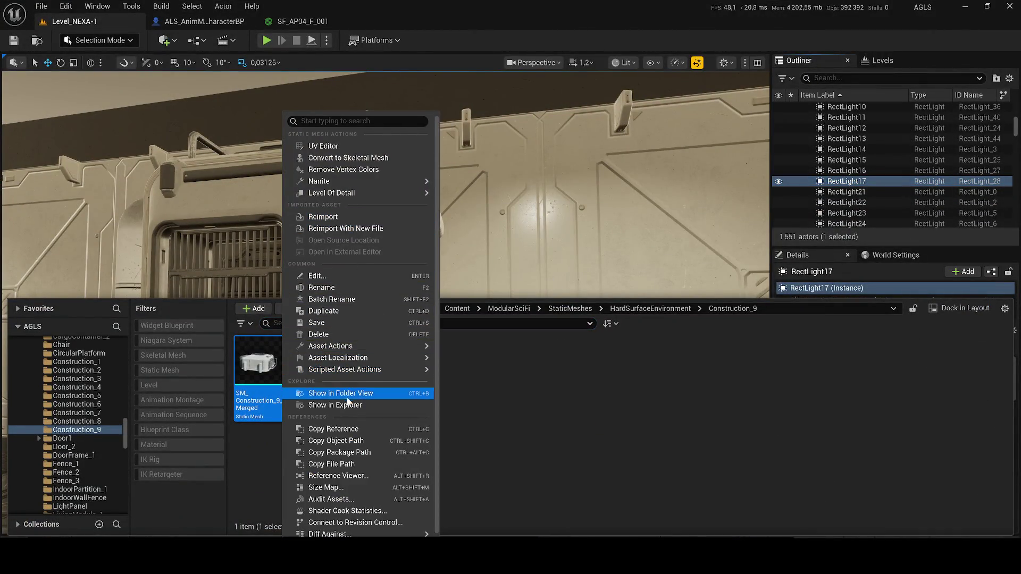
mouse_move(365, 367)
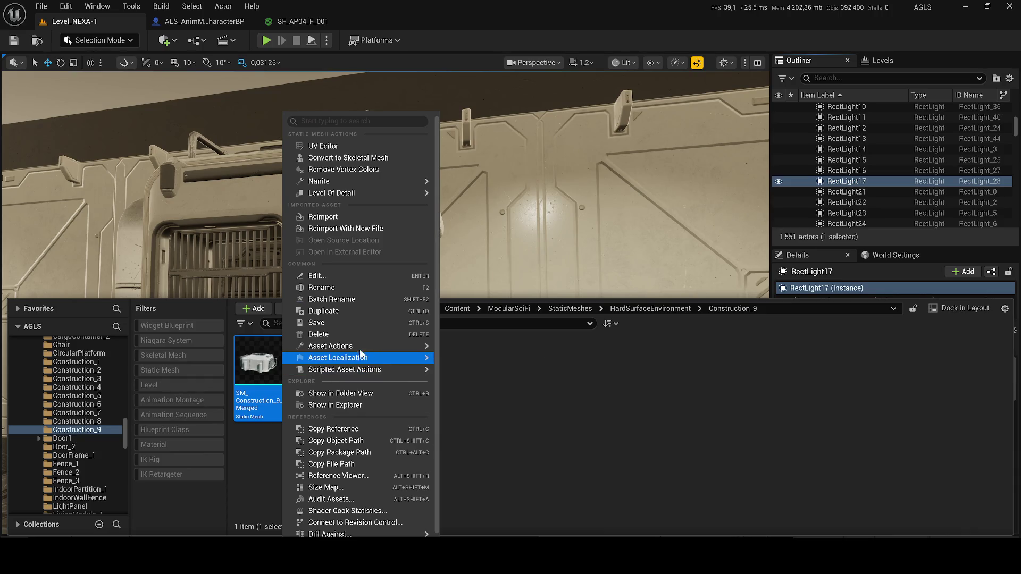
mouse_move(363, 349)
click(496, 413)
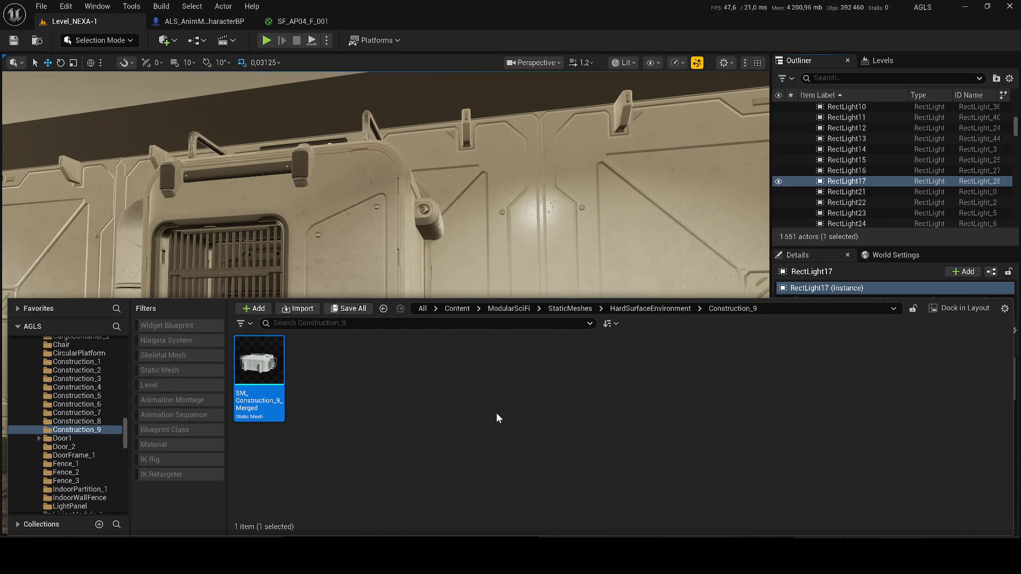
click(467, 302)
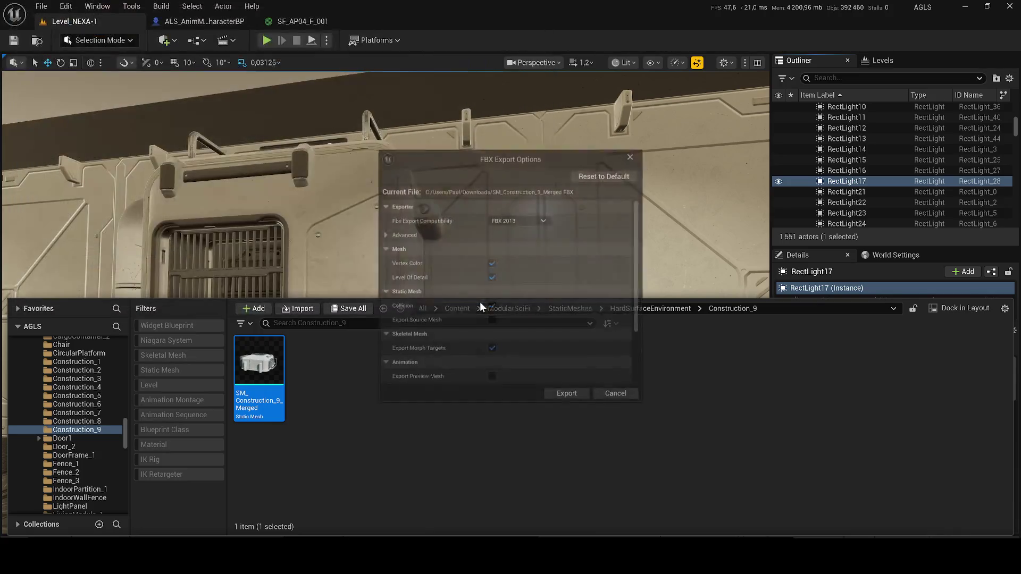
click(579, 394)
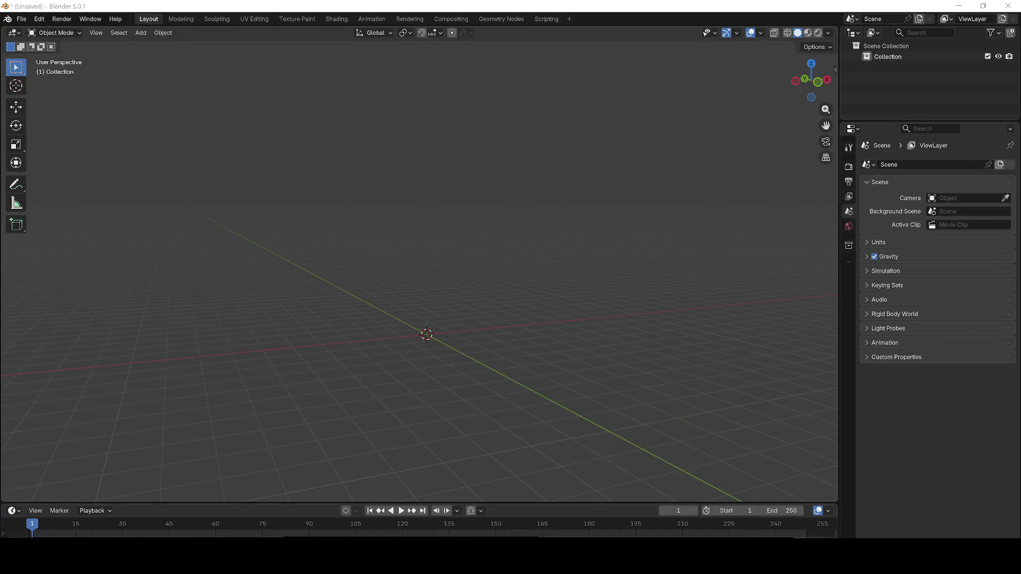
Import the SM_Construction_9_Merged FBX into the empty Blender scene
drag(5, 268, 230, 244)
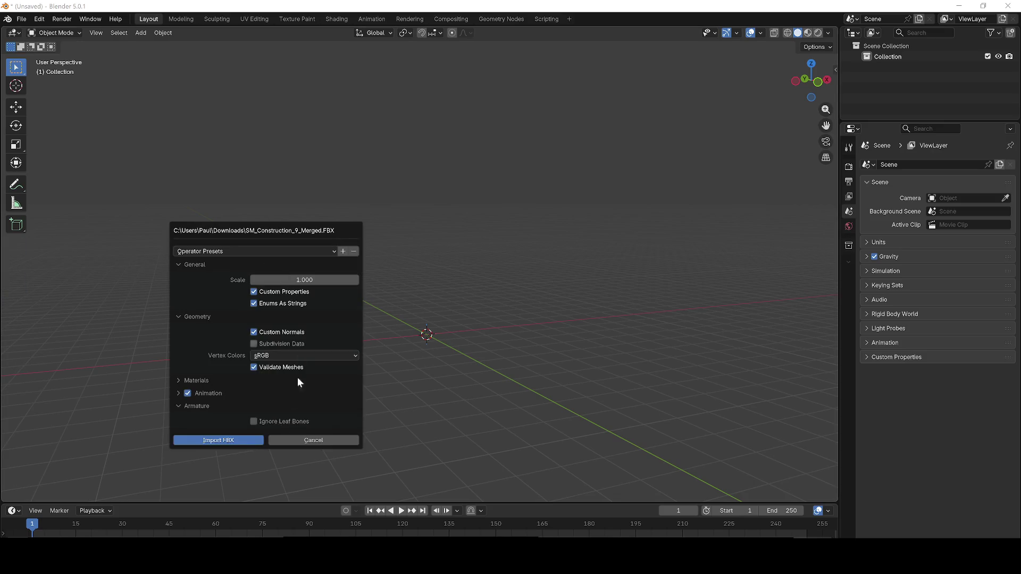
click(222, 441)
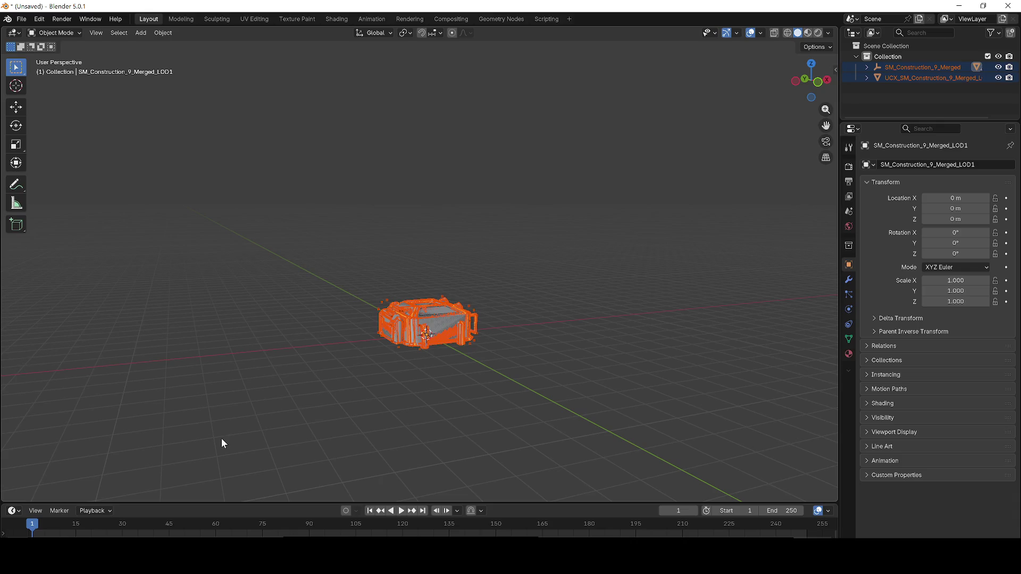
drag(333, 231, 335, 289)
scroll(372, 293, up, 2)
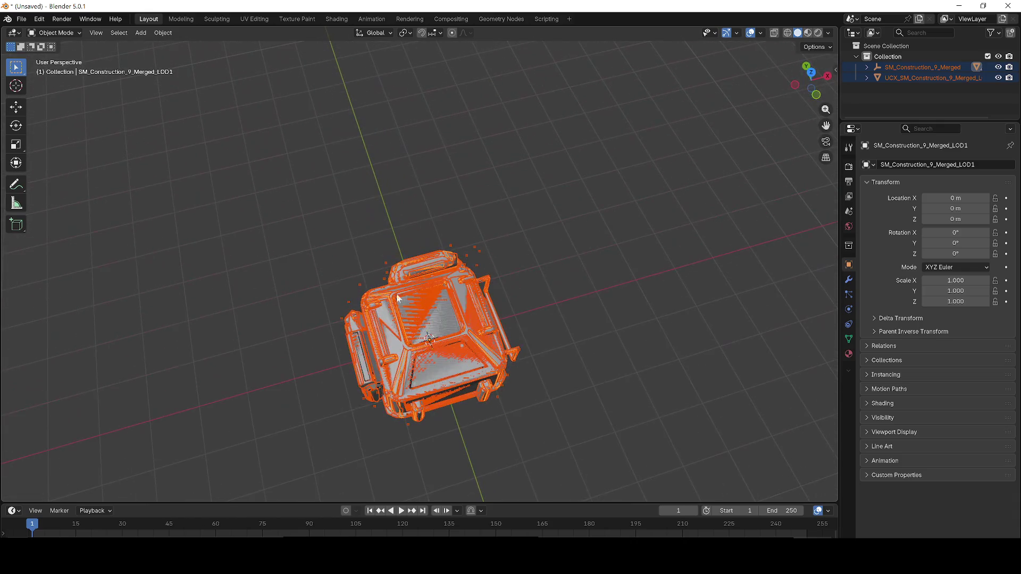
scroll(520, 301, up, 3)
After undoing an LOD1 deletion, enter Edit Mode on the mesh and use the X delete menu
key(Delete)
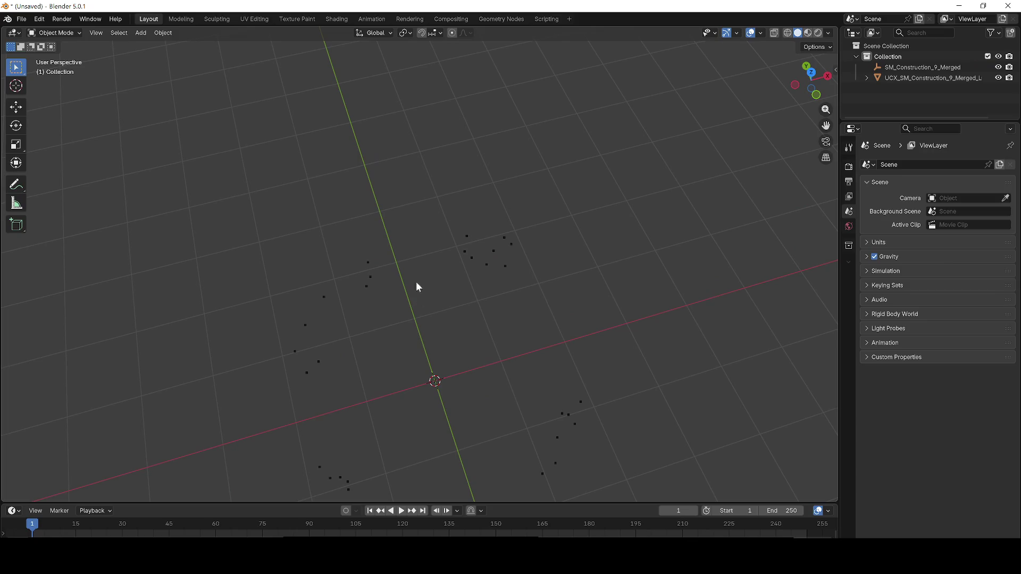
key(ctrl+z)
click(531, 213)
scroll(536, 202, down, 2)
key(Tab)
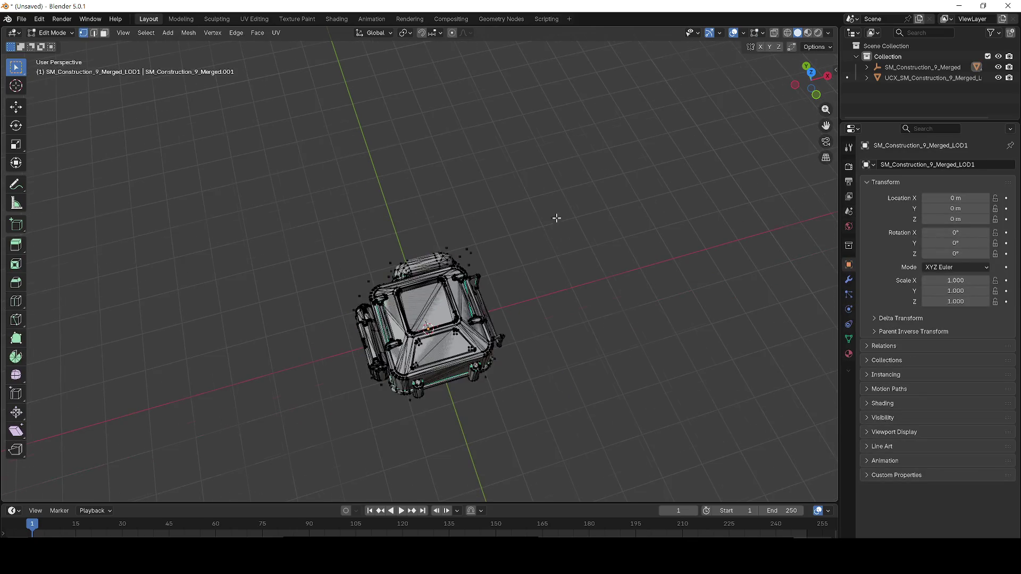
scroll(553, 208, up, 3)
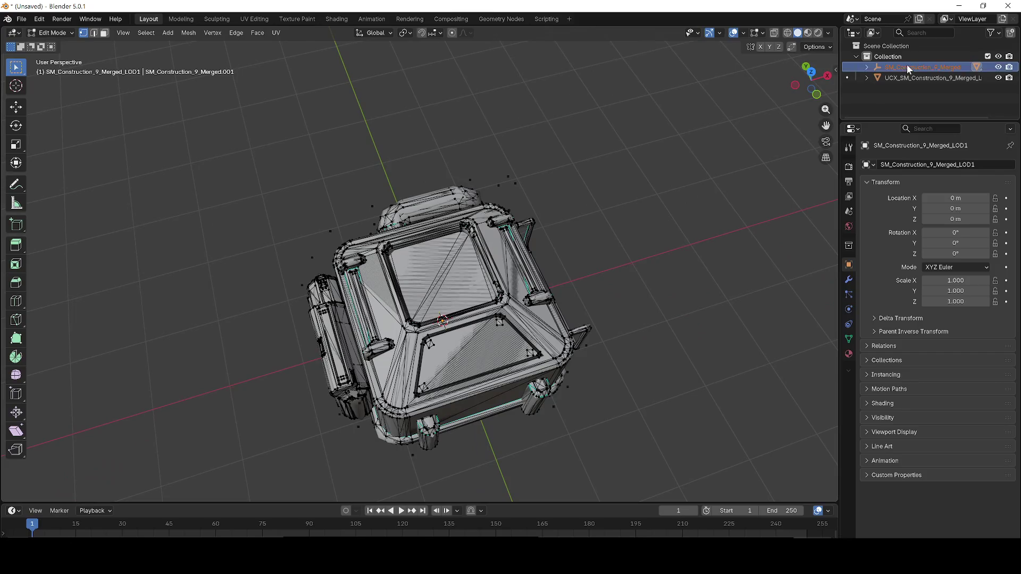
key(x)
click(618, 198)
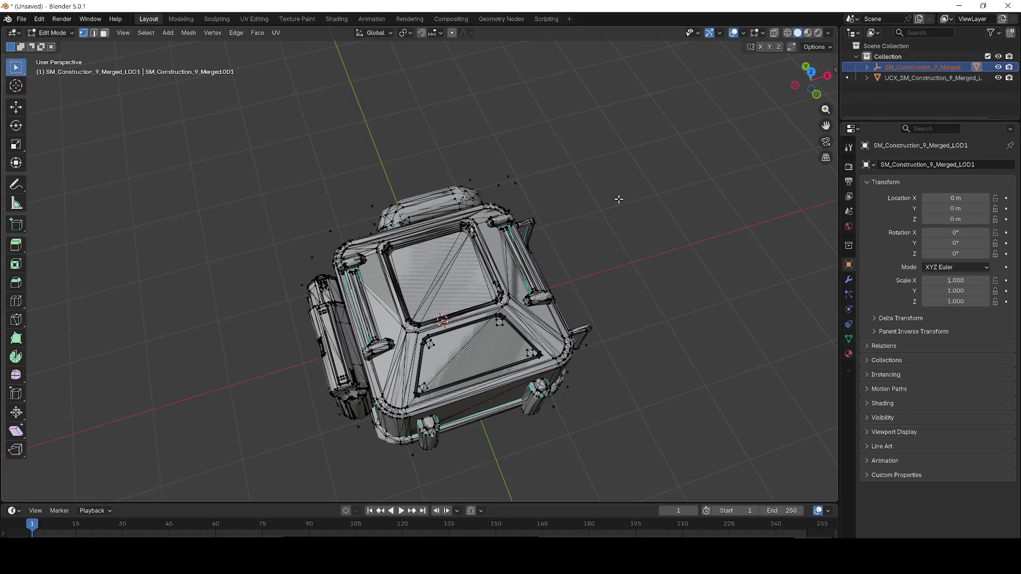
Leave Edit Mode and delete the UCX collision object
key(a)
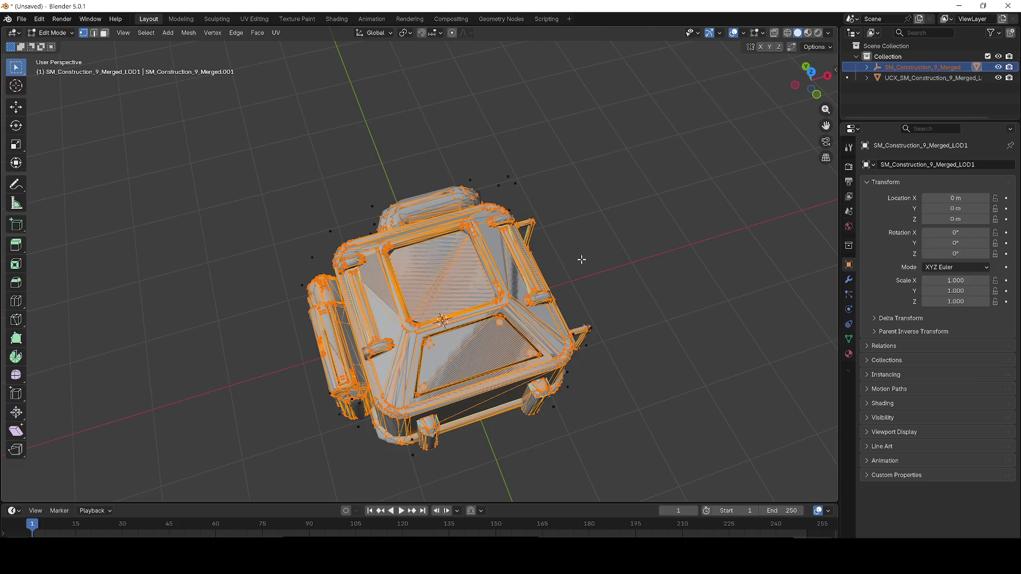
key(alt+a)
key(Tab)
click(930, 78)
key(Delete)
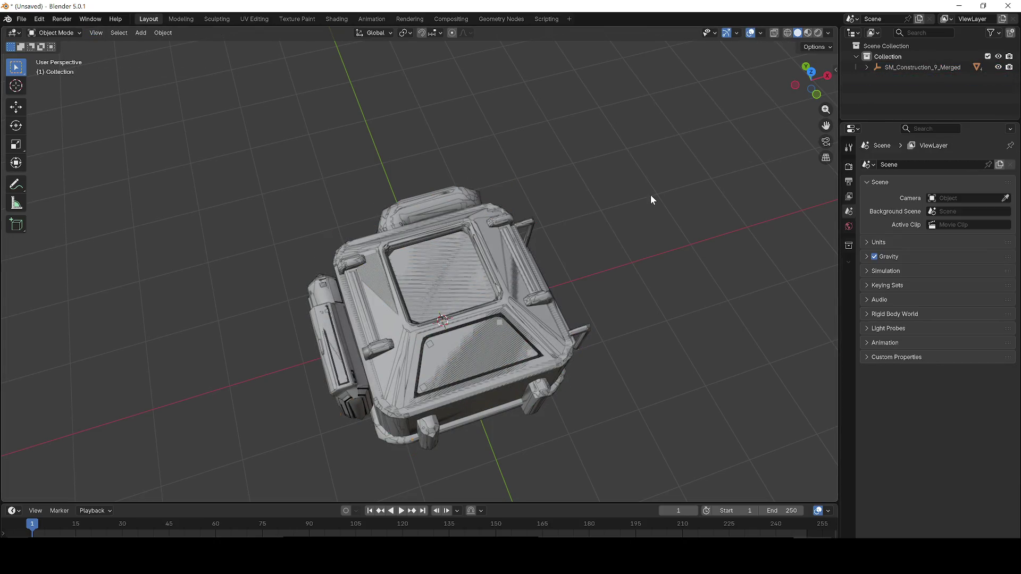
scroll(623, 192, down, 1)
scroll(531, 240, up, 2)
Delete the LOD3, LOD2 and LOD1 meshes, keeping only LOD0
click(481, 266)
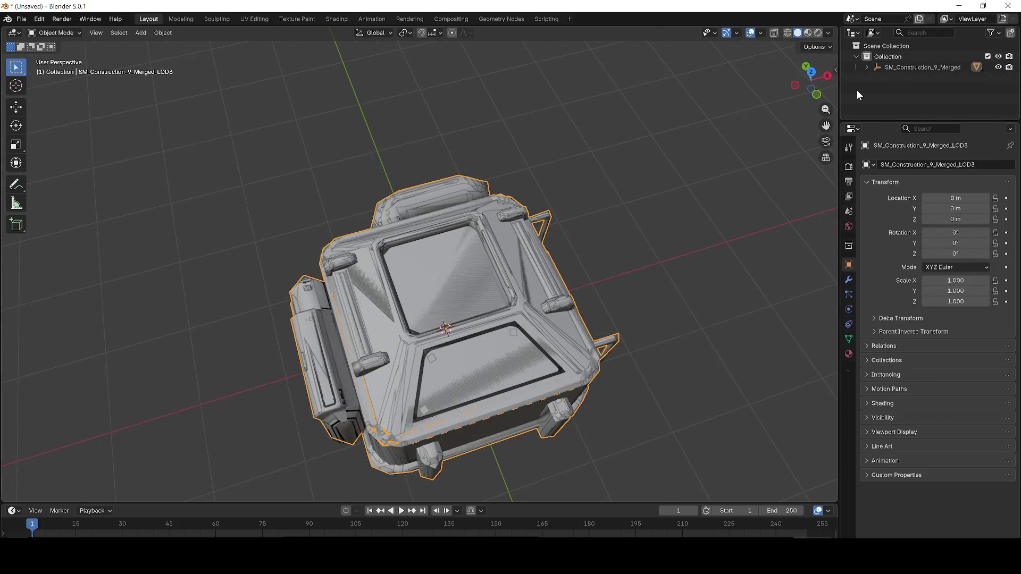
key(Delete)
click(478, 273)
key(Delete)
click(474, 275)
key(Delete)
click(473, 274)
key(Delete)
key(ctrl+z)
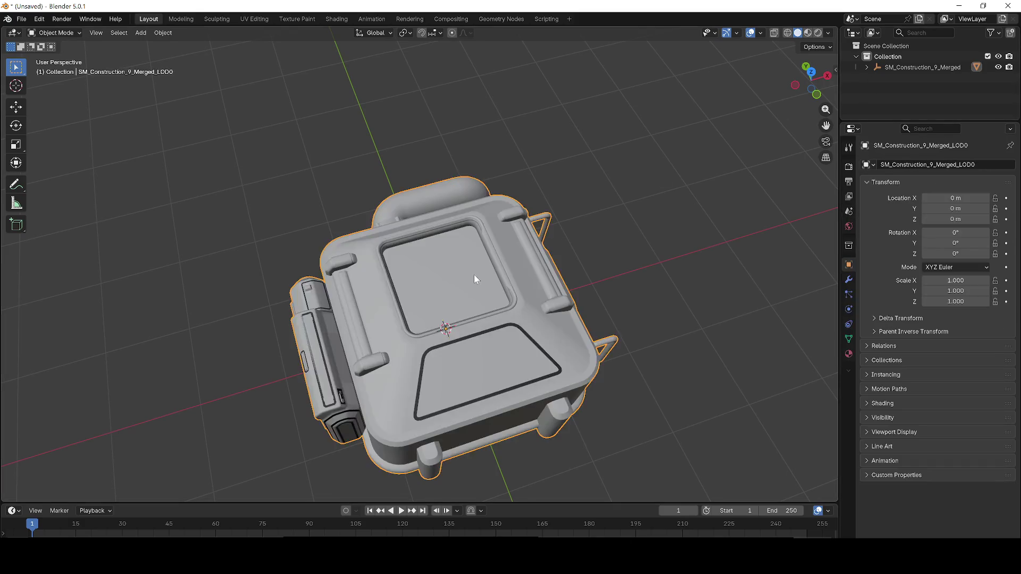
Rotate the LOD0 mesh to exactly 90° on X
click(16, 107)
right_click(499, 224)
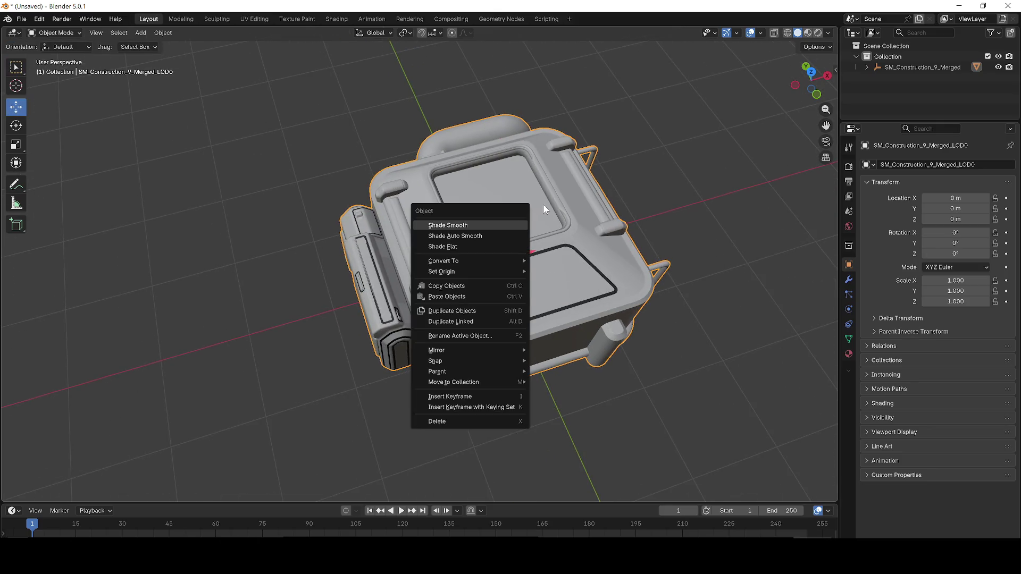
click(16, 126)
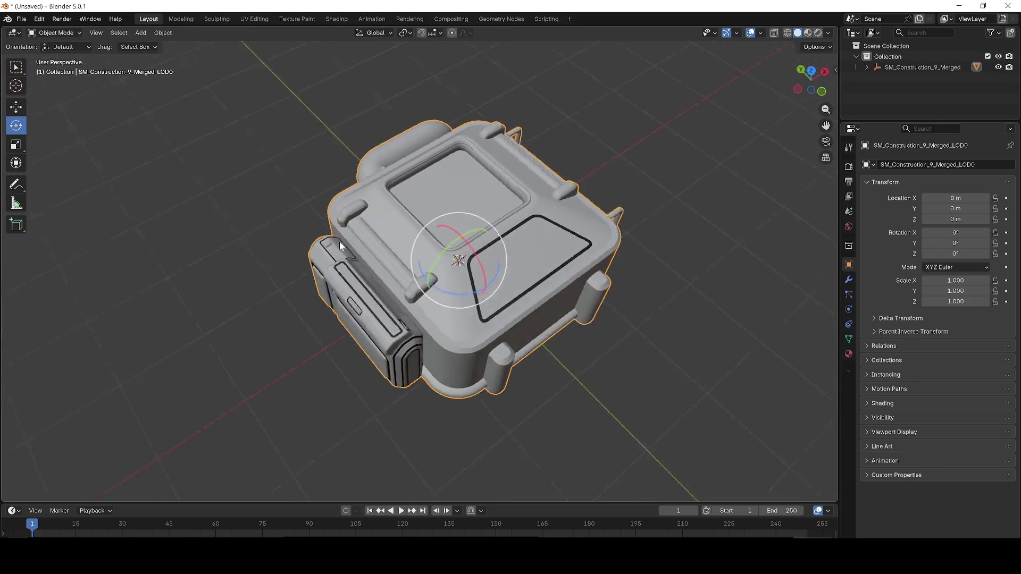
drag(339, 241, 439, 229)
mouse_move(358, 331)
mouse_down()
mouse_move(482, 277)
mouse_move(615, 453)
mouse_move(593, 391)
mouse_up()
key(KP_Decimal)
click(956, 232)
text(0)
key(Return)
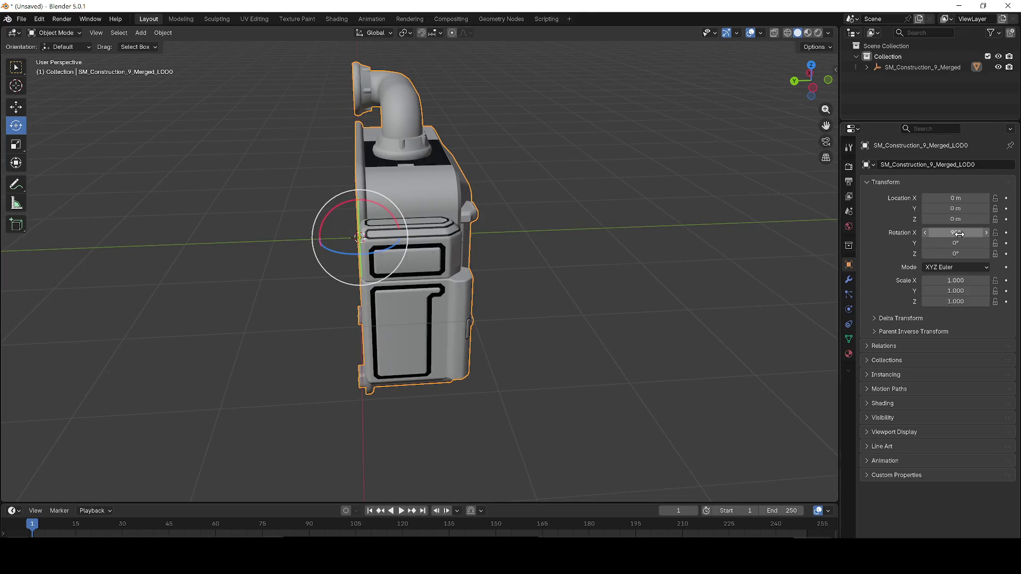
Orbit to the model's front face and minimise Blender
click(19, 110)
mouse_move(535, 281)
mouse_down()
mouse_move(456, 260)
mouse_move(211, 288)
mouse_move(549, 307)
mouse_up()
key(super+d)
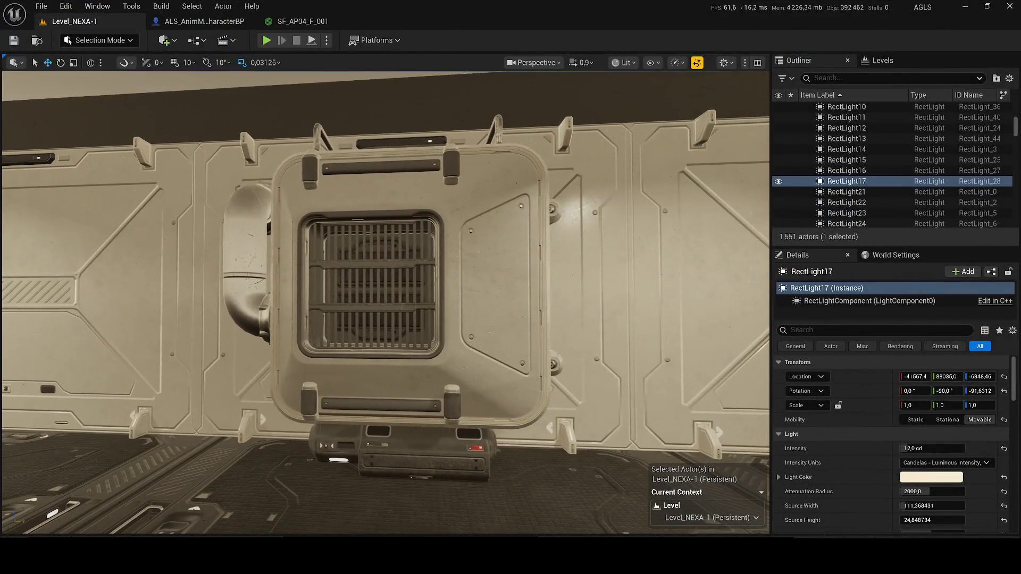
Set SM_Construction_9_Merged4's pitch to 90 and save the level
click(411, 285)
mouse_move(420, 304)
mouse_down()
mouse_move(409, 266)
mouse_move(411, 319)
mouse_move(366, 302)
mouse_move(390, 322)
mouse_move(375, 325)
mouse_move(404, 319)
mouse_move(484, 357)
mouse_up()
key(ctrl+s)
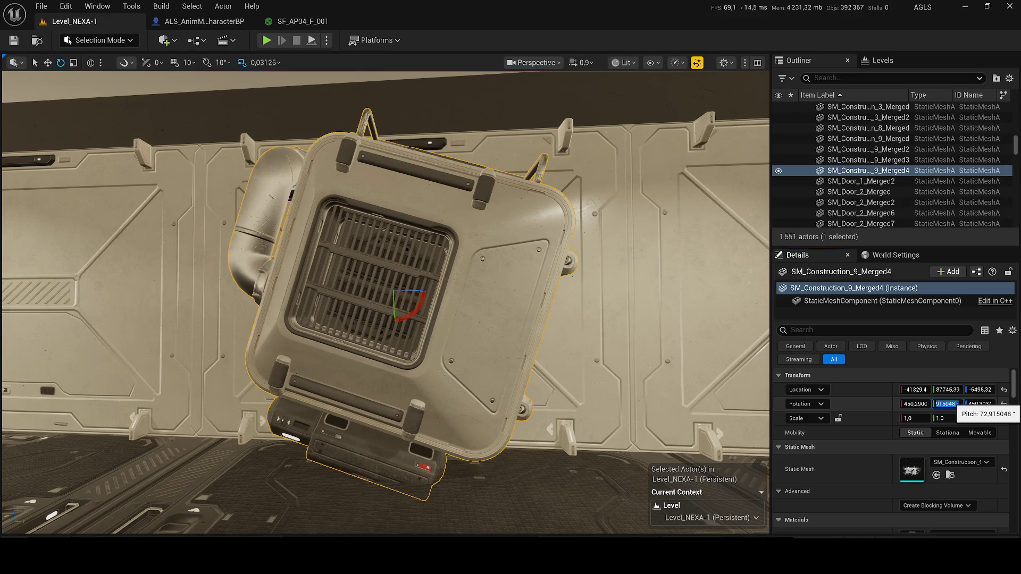
text(90)
key(Return)
key(ctrl+s)
Fly the camera down the corridor to the vent wall, then minimise Unreal
drag(318, 264, 318, 263)
drag(186, 225, 186, 225)
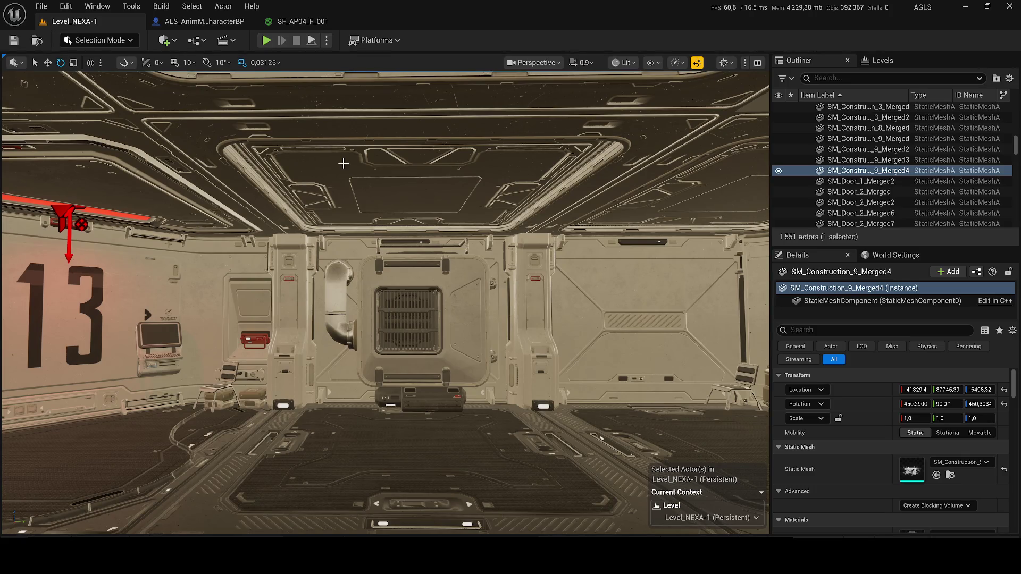
click(965, 7)
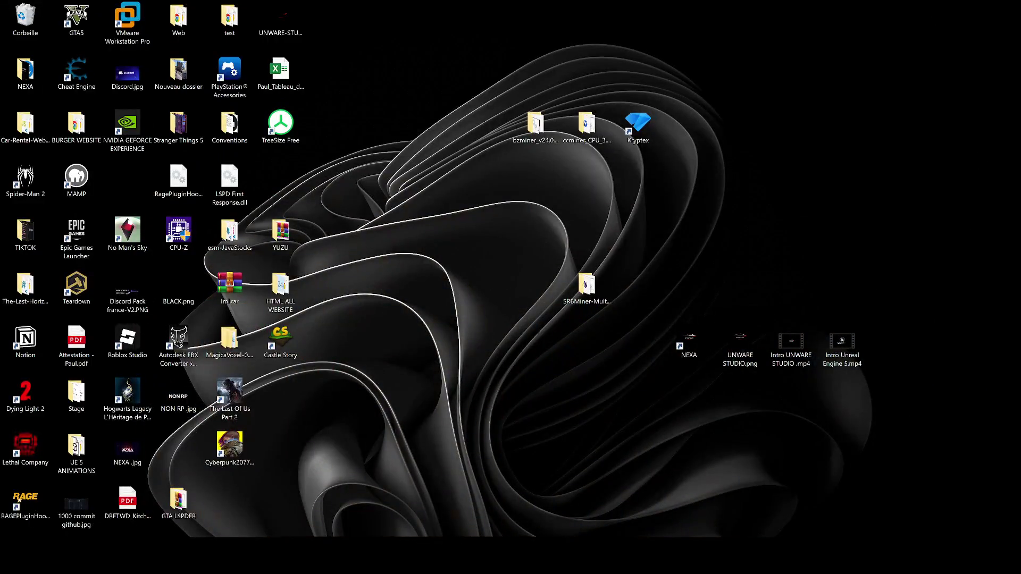
key(alt+Tab)
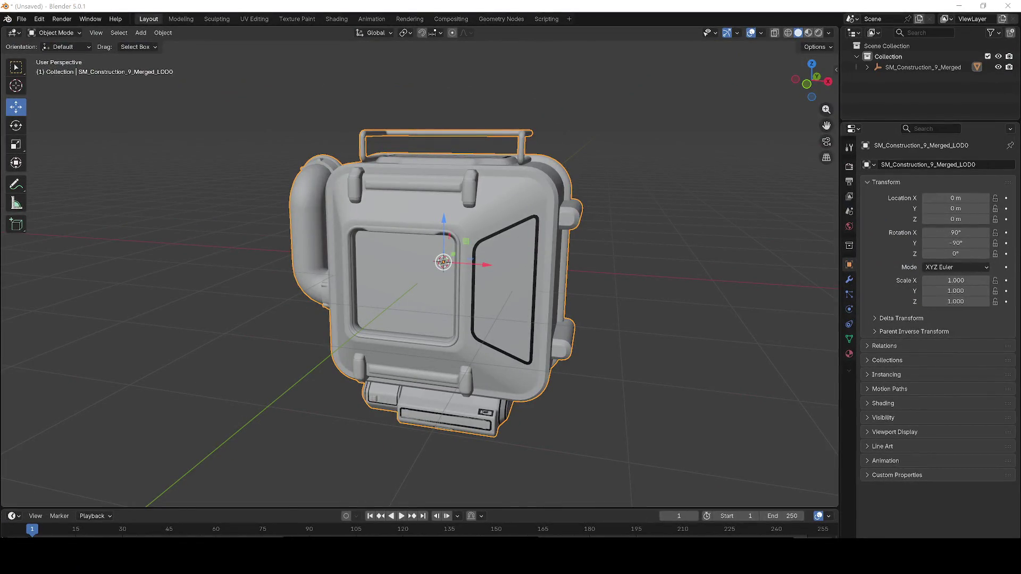
scroll(589, 304, up, 5)
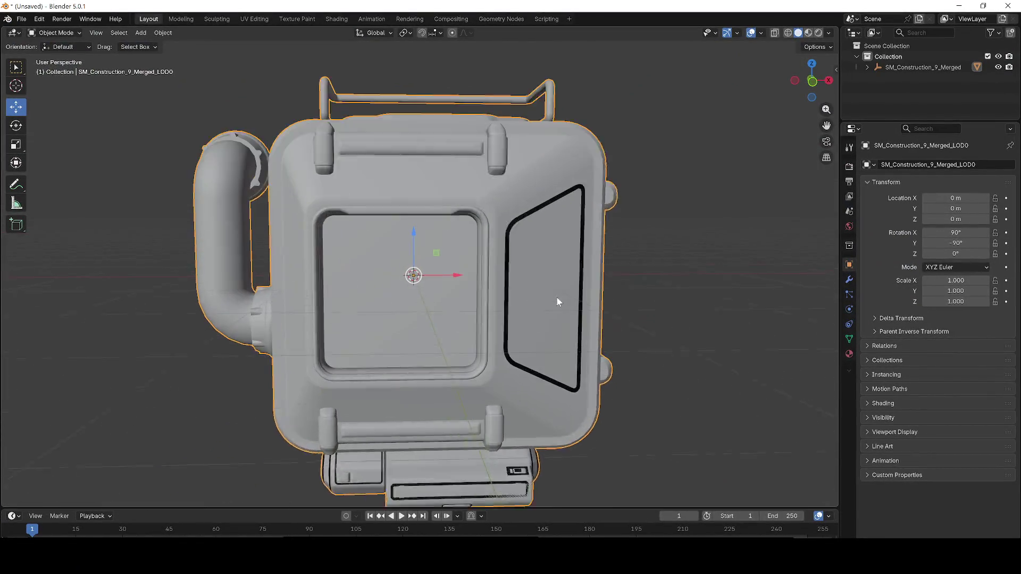
scroll(702, 272, down, 3)
key(Tab)
scroll(493, 273, up, 4)
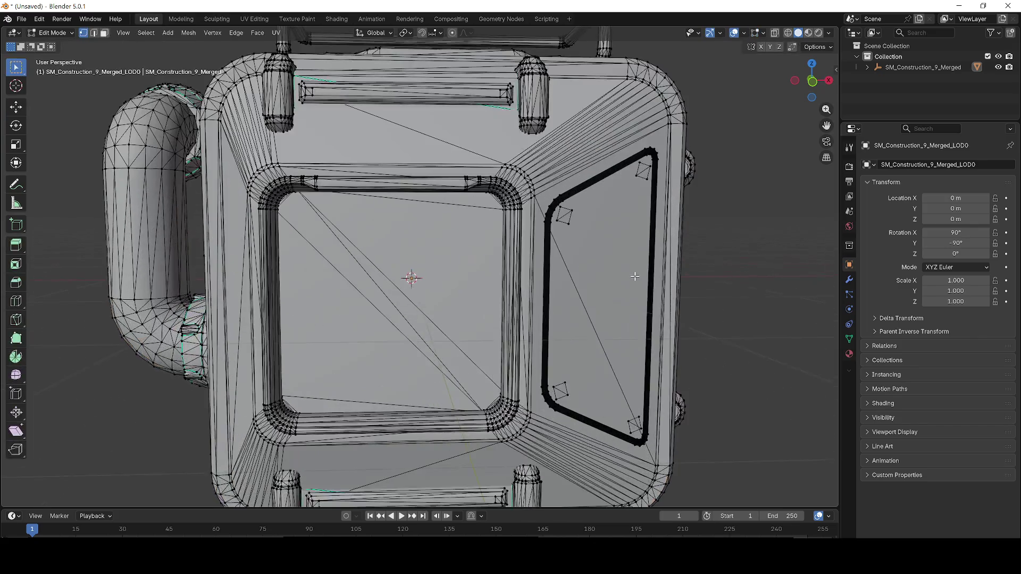
scroll(494, 273, down, 5)
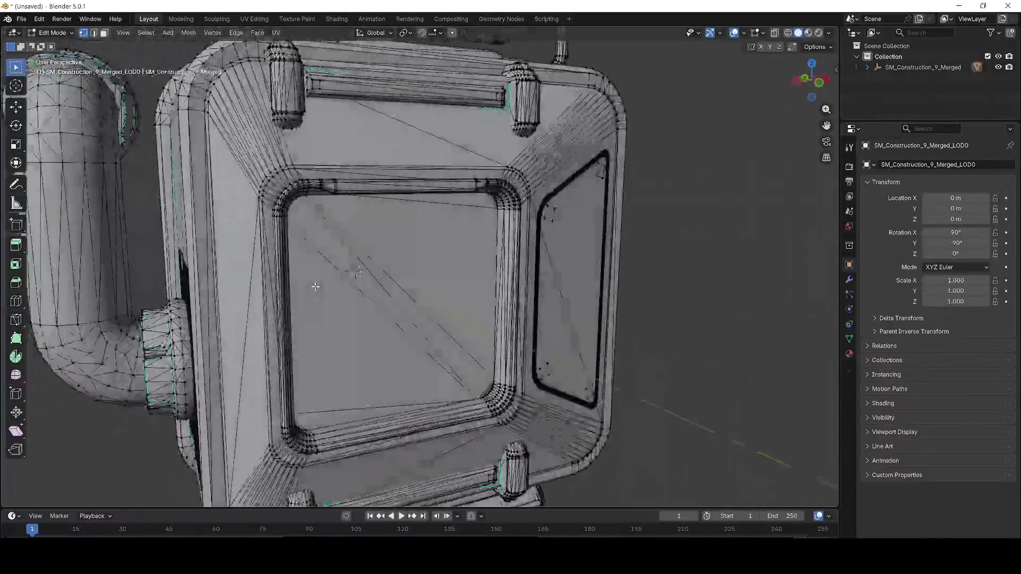
scroll(375, 226, up, 3)
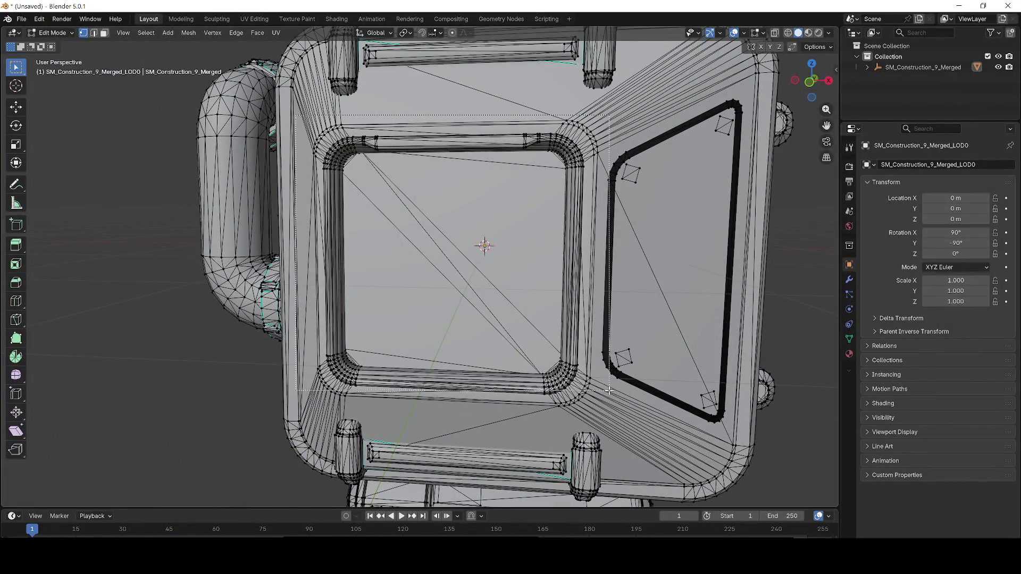
drag(602, 410, 592, 411)
key(x)
click(592, 411)
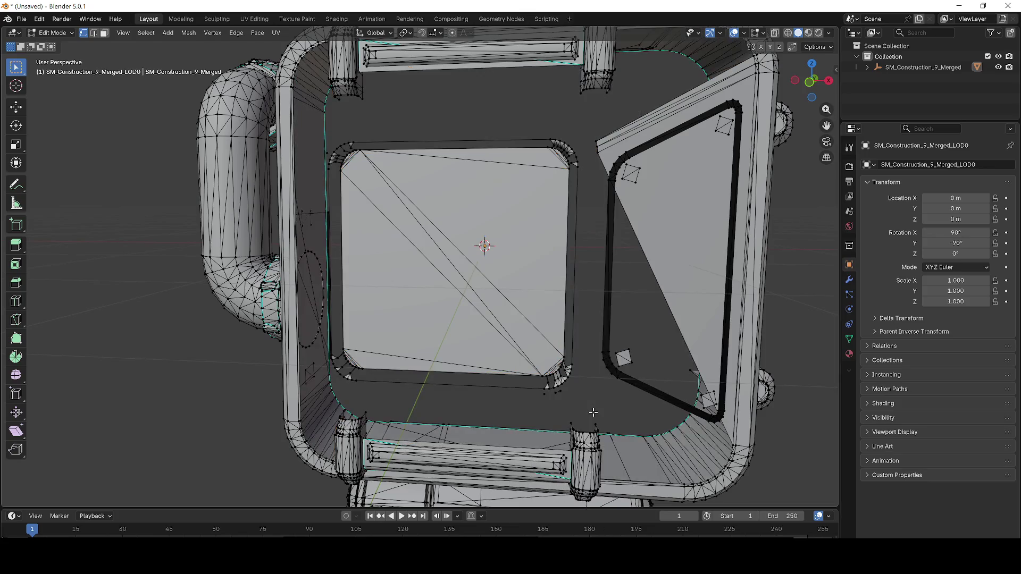
mouse_move(564, 377)
mouse_down()
mouse_move(537, 378)
mouse_move(595, 374)
mouse_move(570, 374)
mouse_up()
key(ctrl+z)
mouse_move(389, 211)
mouse_down()
mouse_move(402, 282)
mouse_move(426, 285)
mouse_move(387, 280)
mouse_up()
scroll(404, 293, up, 3)
scroll(408, 295, up, 5)
scroll(407, 295, down, 3)
mouse_move(331, 296)
mouse_down()
mouse_move(398, 196)
mouse_move(360, 196)
mouse_move(416, 177)
mouse_up()
right_click(535, 320)
drag(534, 318, 504, 370)
click(534, 320)
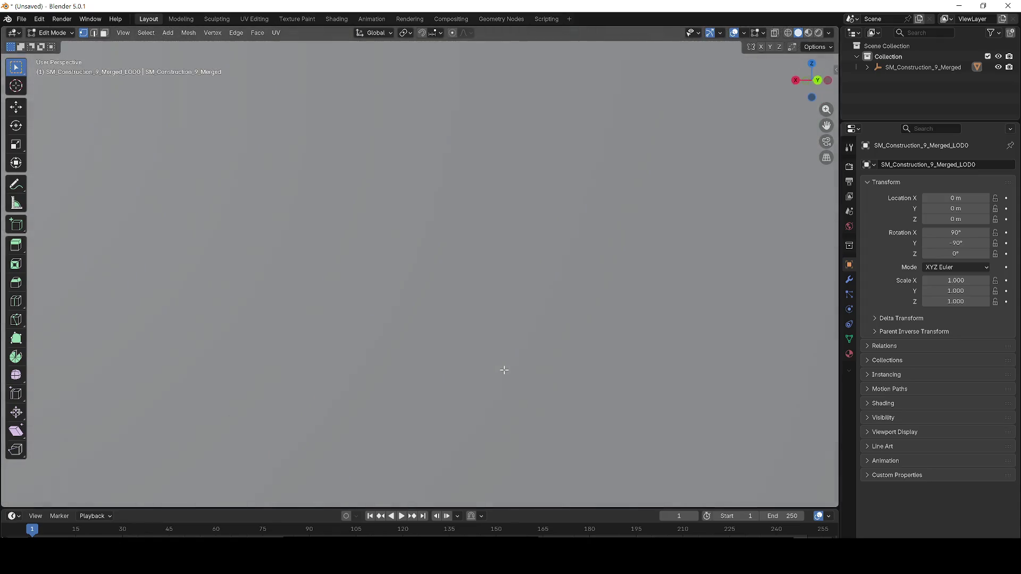
scroll(504, 370, down, 5)
drag(649, 371, 552, 296)
scroll(564, 382, up, 4)
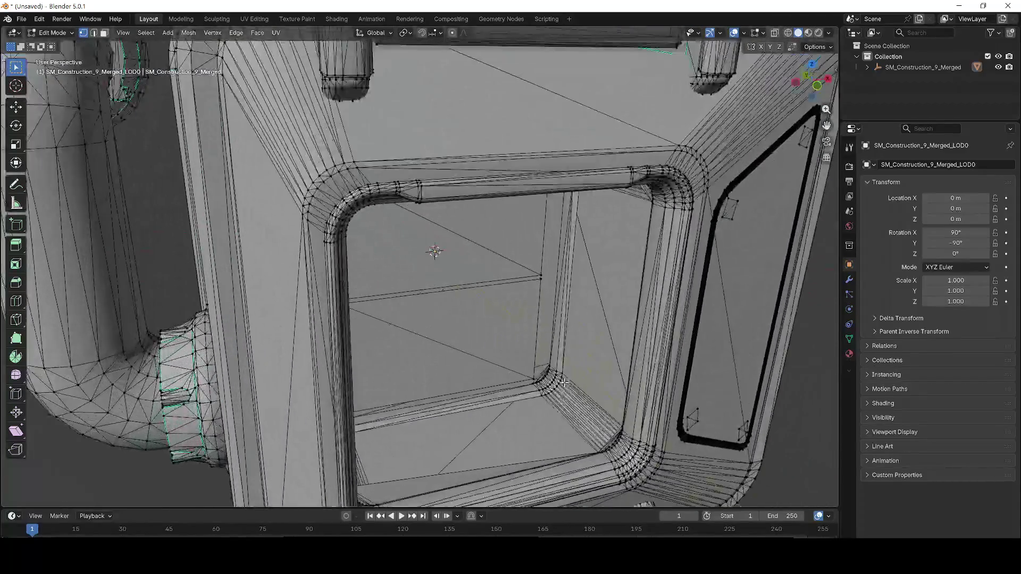
scroll(564, 382, up, 5)
scroll(492, 346, down, 8)
drag(370, 294, 576, 347)
scroll(479, 314, up, 6)
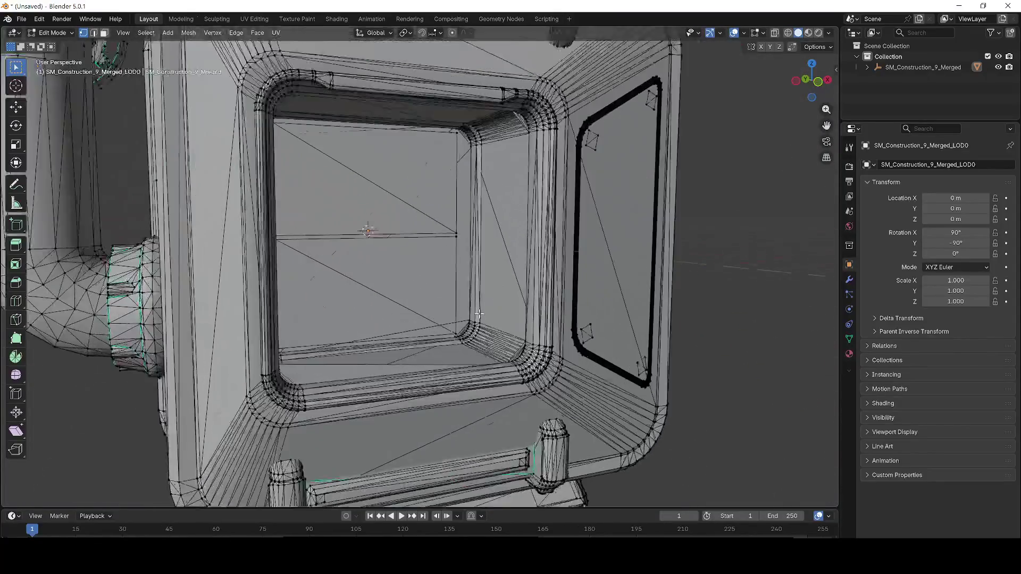
scroll(479, 313, up, 2)
drag(479, 314, 462, 234)
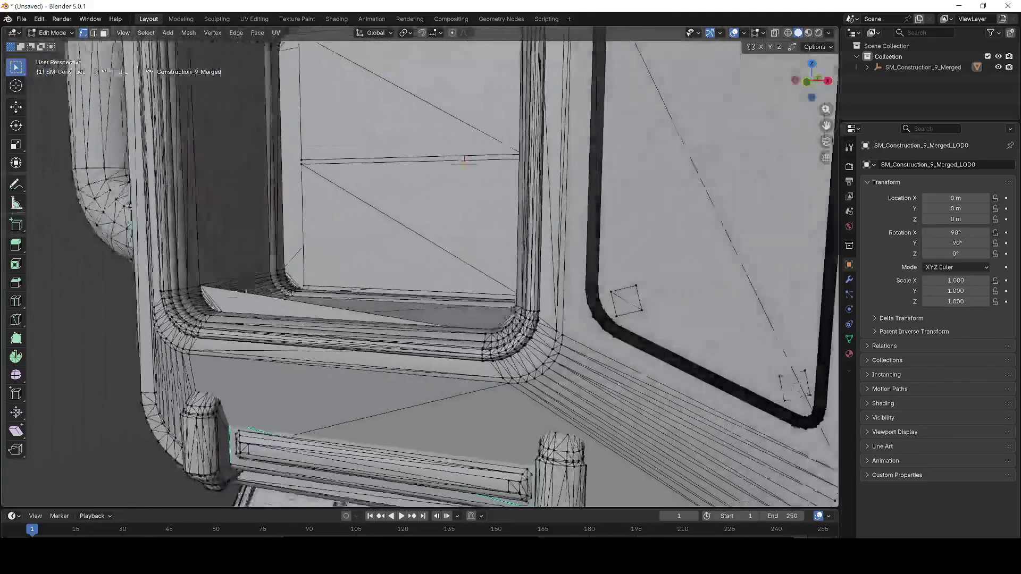
scroll(463, 159, down, 3)
scroll(588, 224, up, 4)
mouse_move(587, 224)
mouse_down()
mouse_move(473, 333)
mouse_move(537, 337)
mouse_move(423, 333)
mouse_move(698, 406)
mouse_up()
scroll(473, 332, down, 5)
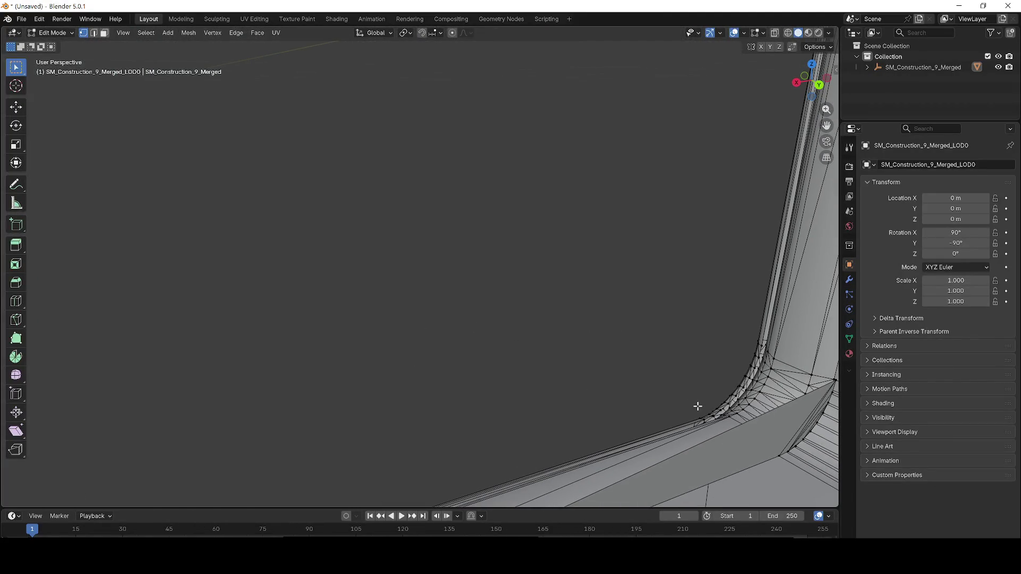
scroll(638, 381, up, 2)
scroll(529, 335, up, 6)
drag(487, 333, 496, 341)
Delete the dark face, orange corner geometry and the vertical column piece
key(x)
click(441, 282)
key(x)
click(415, 247)
drag(415, 247, 337, 316)
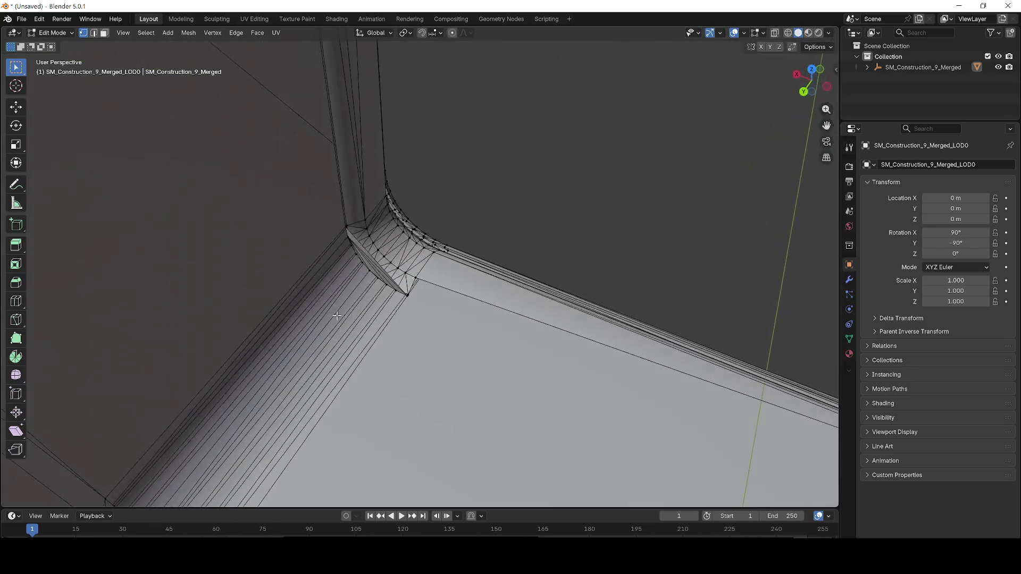
key(x)
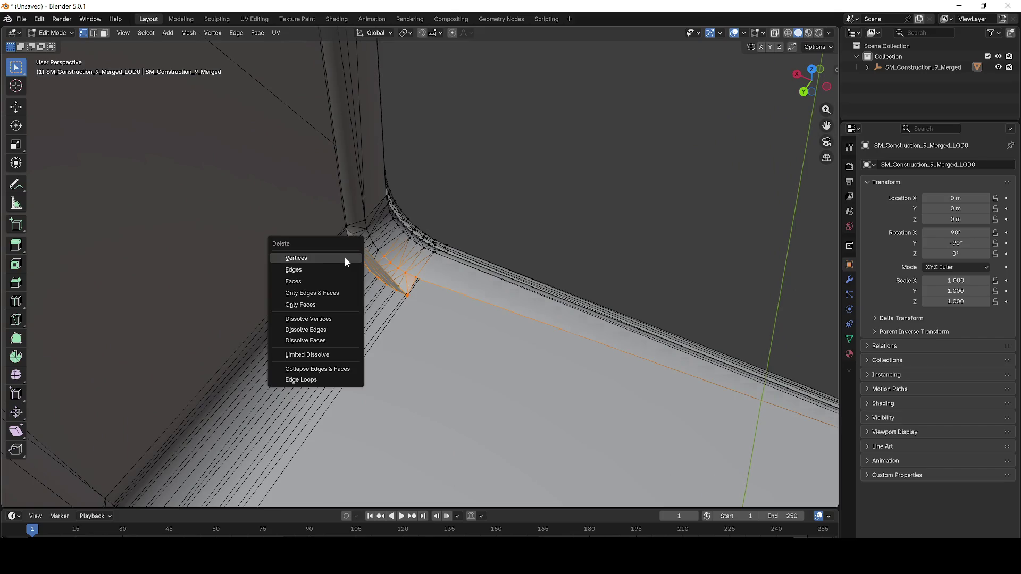
click(345, 260)
key(l)
key(x)
click(380, 290)
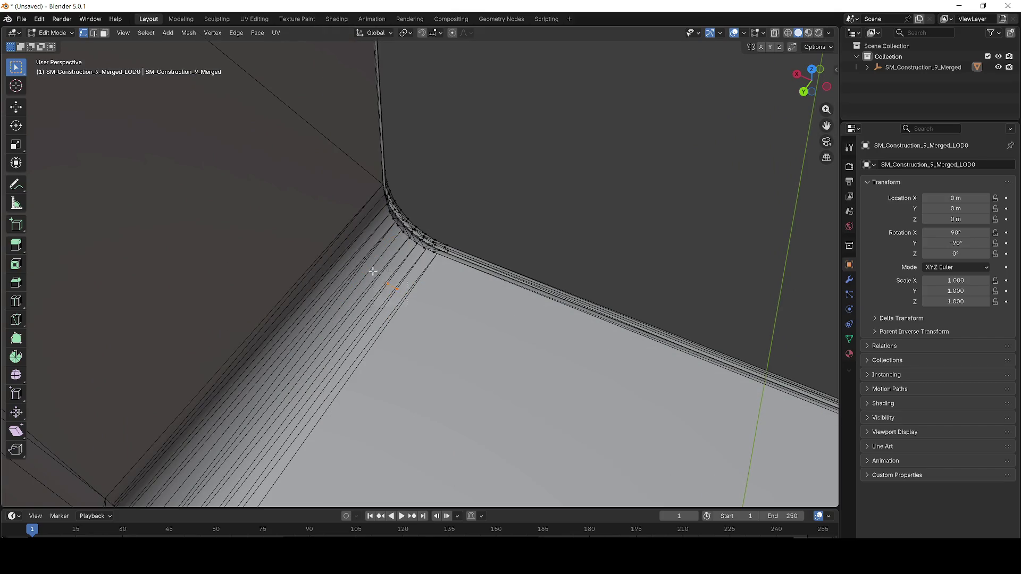
Delete the orange curved piece and the upper tube geometry
mouse_move(372, 271)
mouse_down()
mouse_move(383, 199)
mouse_move(349, 153)
mouse_move(470, 172)
mouse_up()
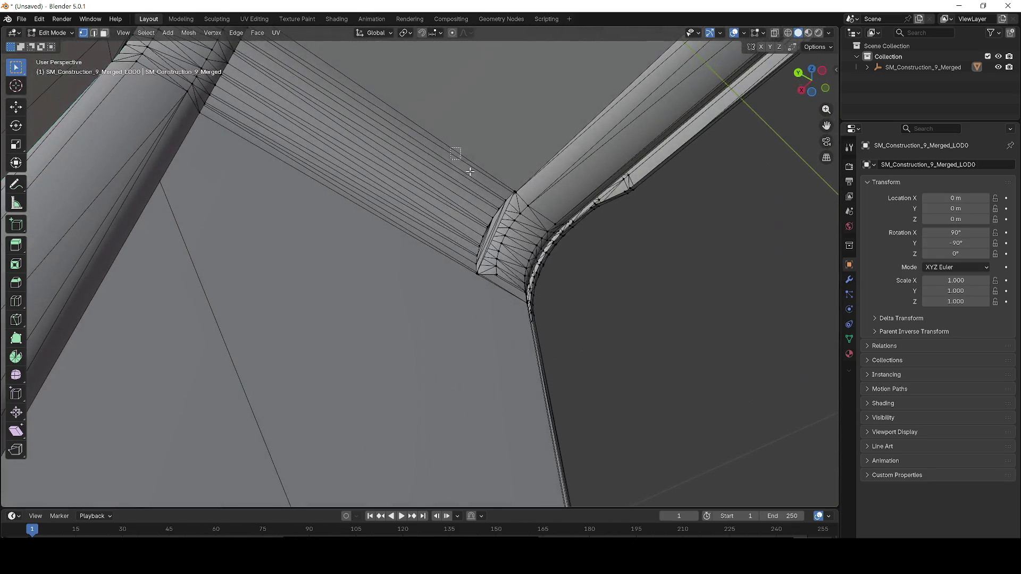
key(x)
click(517, 278)
key(l)
key(x)
click(537, 226)
mouse_move(527, 266)
mouse_down()
mouse_move(583, 246)
mouse_move(453, 255)
mouse_up()
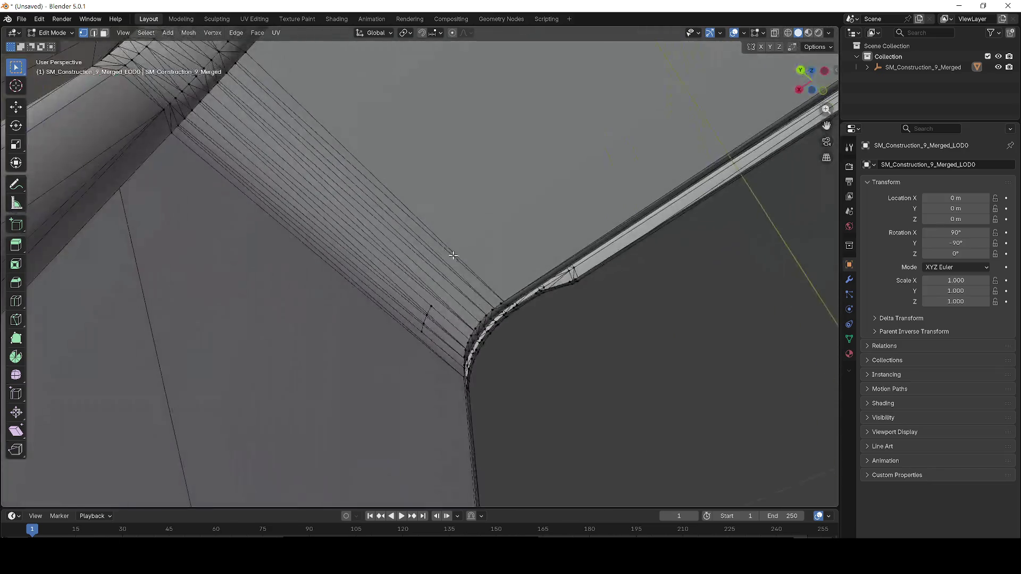
Select and delete the remaining stray vertices at the frame corner
mouse_move(417, 339)
mouse_down()
mouse_move(532, 308)
mouse_move(478, 298)
mouse_move(463, 276)
mouse_move(394, 253)
mouse_up()
mouse_move(550, 258)
mouse_down()
mouse_move(596, 268)
mouse_move(558, 224)
mouse_up()
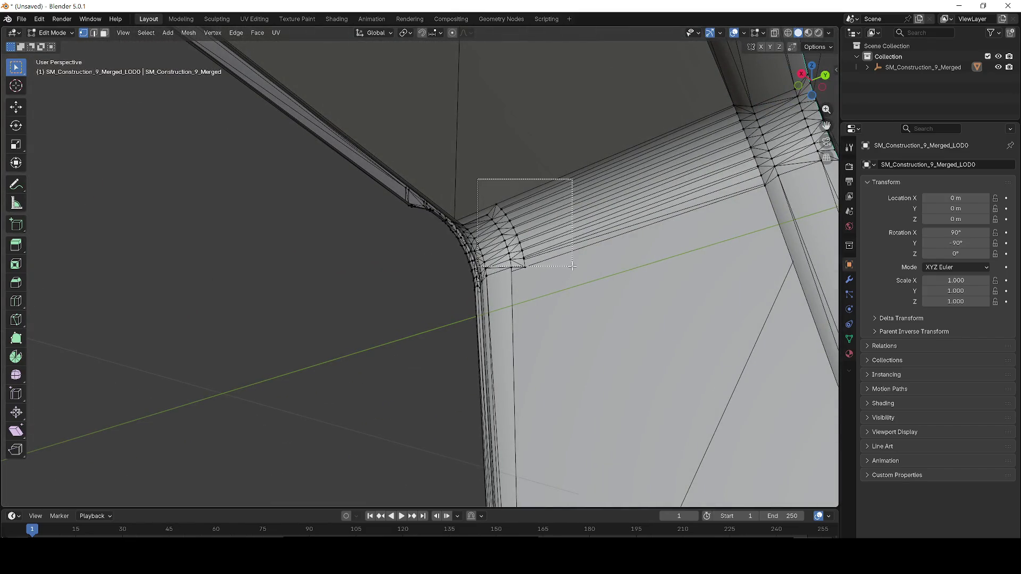
drag(485, 194, 485, 194)
key(x)
click(485, 198)
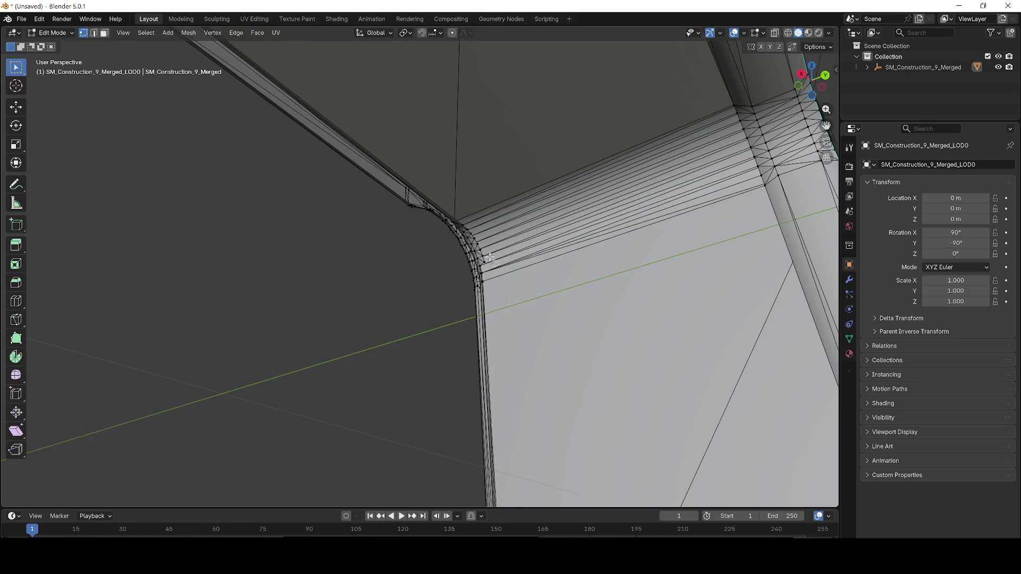
drag(482, 236, 480, 238)
key(x)
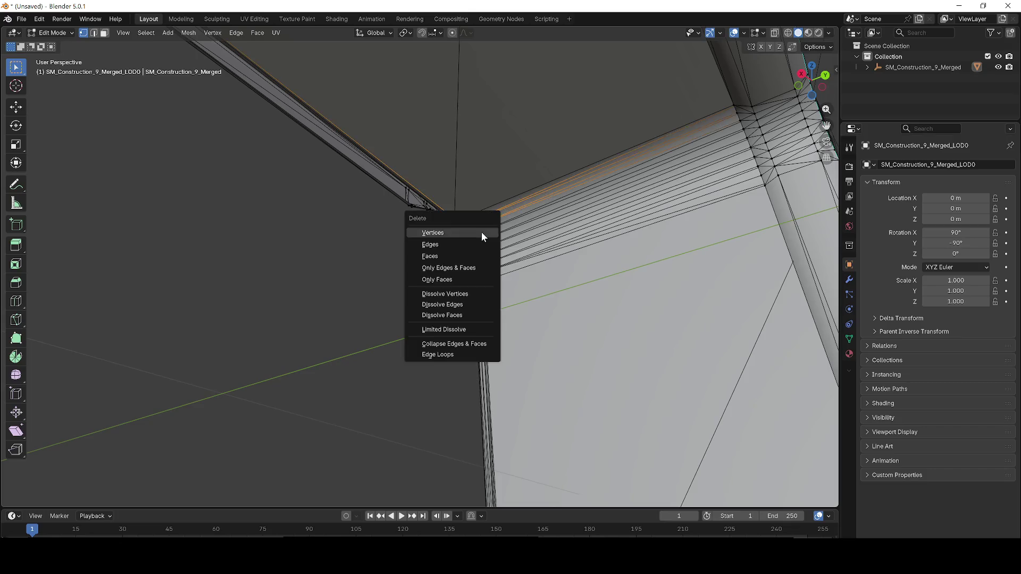
click(481, 232)
scroll(294, 310, up, 3)
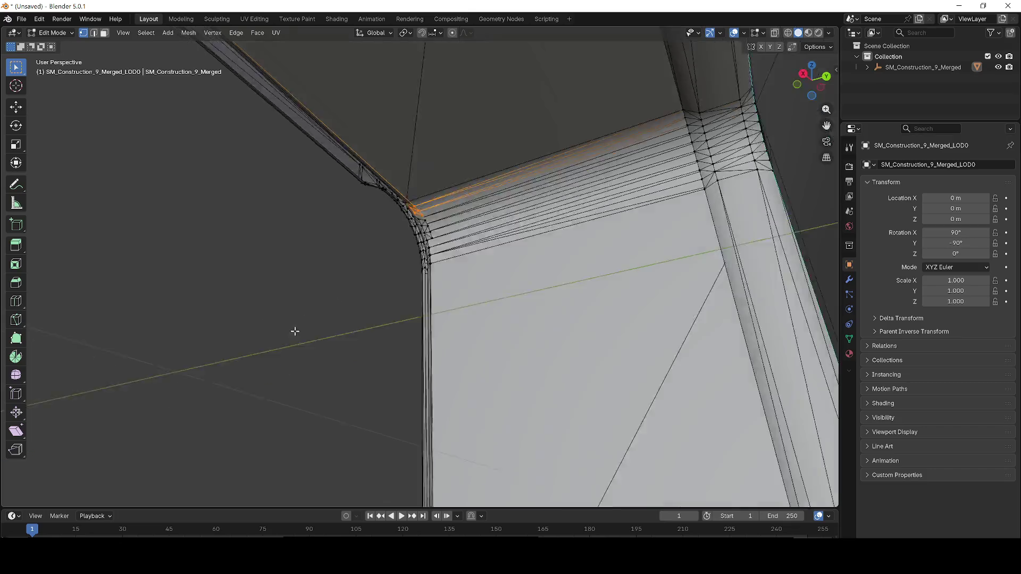
Save the Blender file as Untitled.blend on the Desktop
key(ctrl+s)
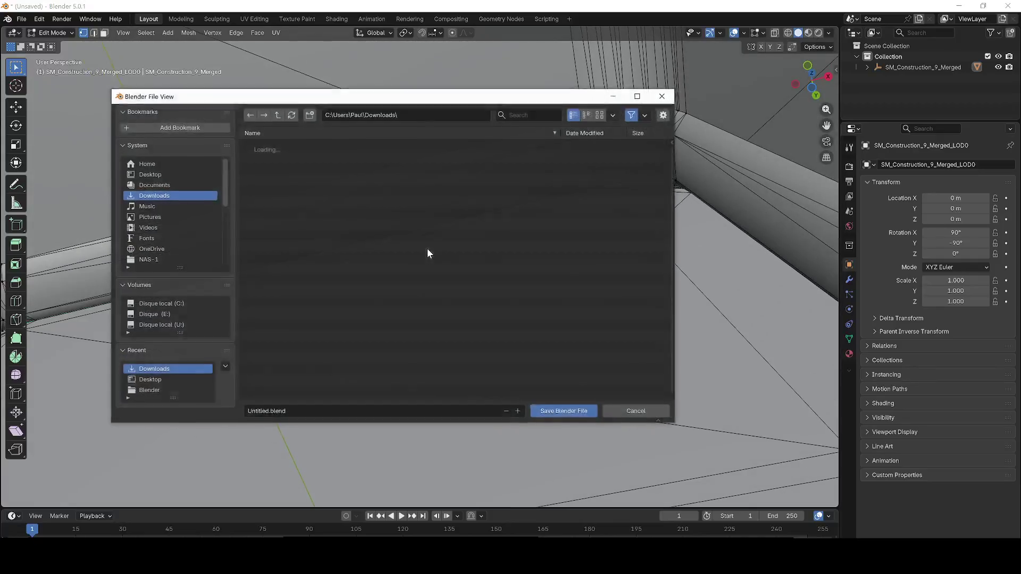
click(161, 176)
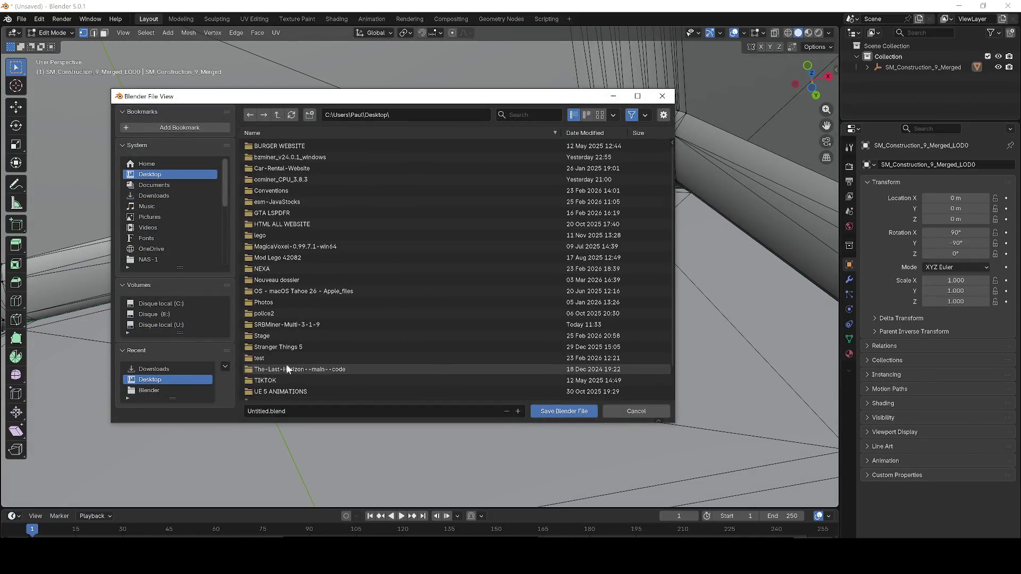
click(553, 411)
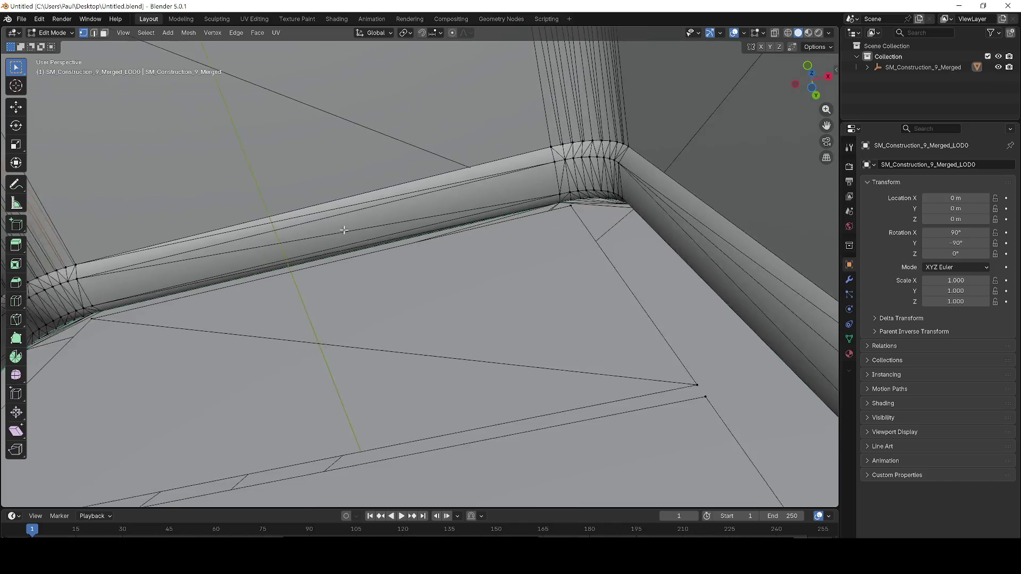
scroll(551, 405, up, 5)
Delete the stray geometry at the bottom-right corner of the window frame
scroll(420, 368, down, 10)
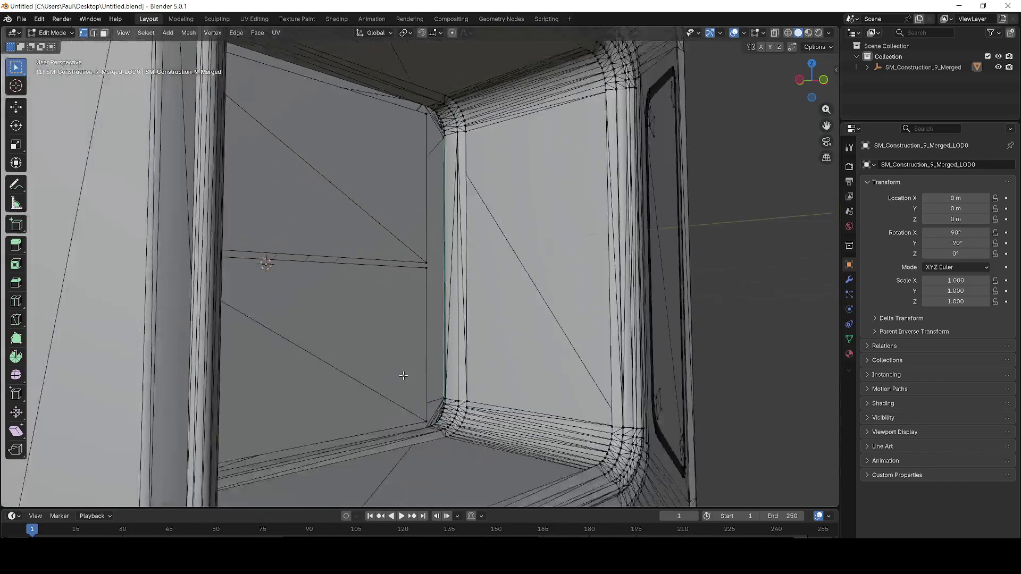
drag(361, 354, 470, 340)
scroll(470, 340, right, 3)
scroll(470, 340, down, 2)
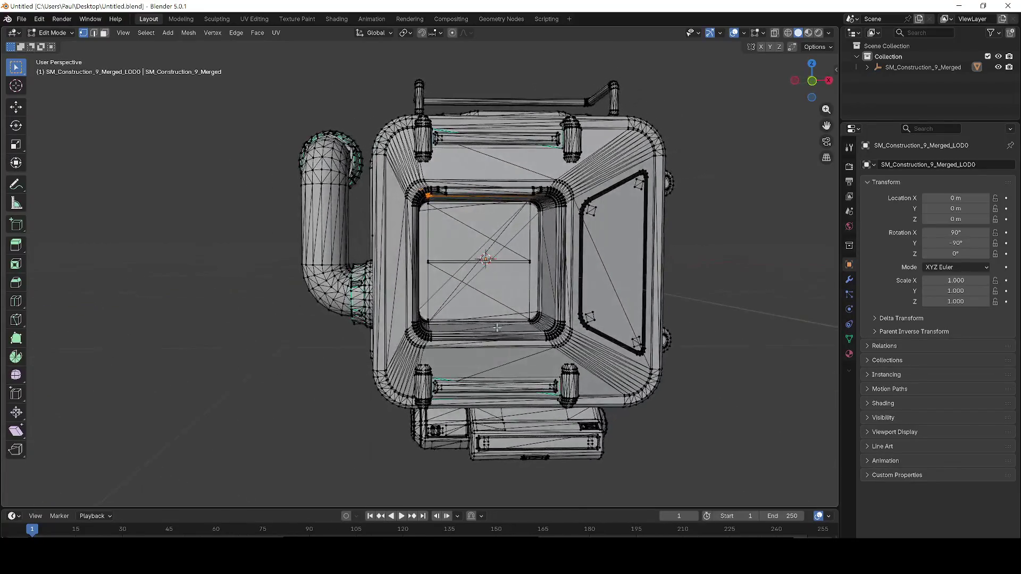
scroll(366, 320, up, 6)
scroll(495, 374, left, 3)
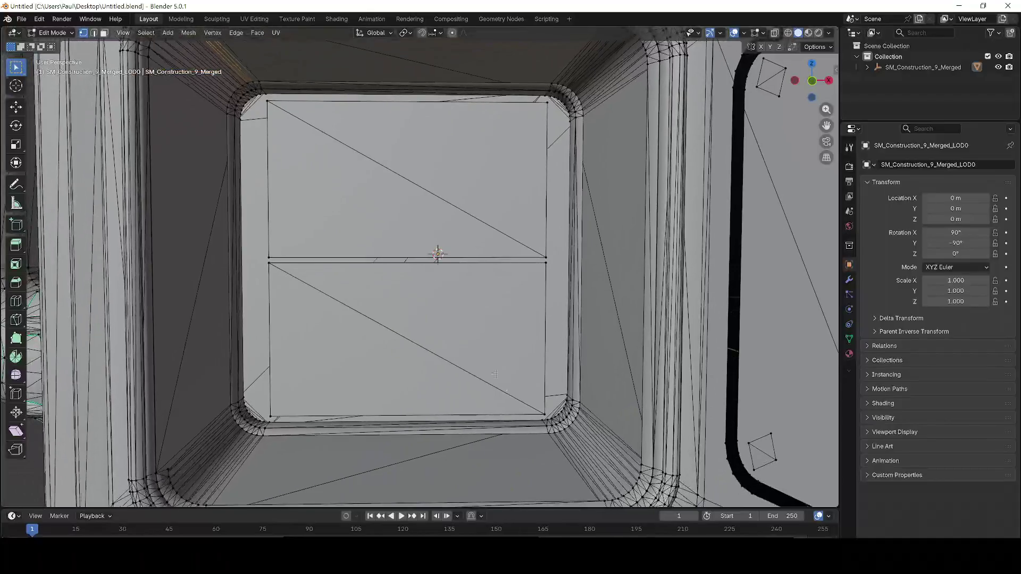
drag(575, 433, 575, 432)
key(x)
click(558, 421)
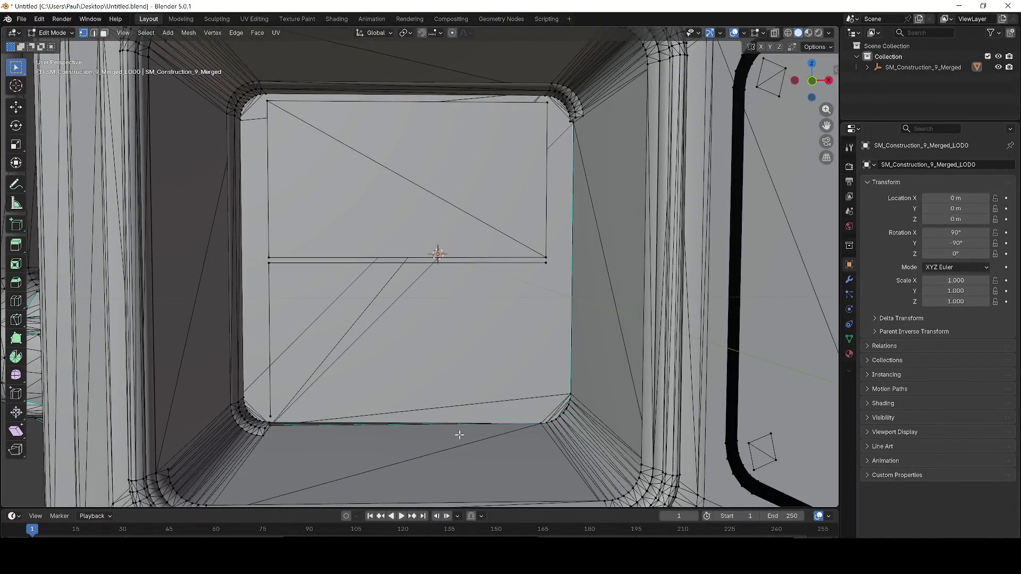
Try deleting the bottom-left and bottom-right corner vertices, undoing both attempts
scroll(310, 446, up, 1)
drag(231, 443, 233, 444)
key(x)
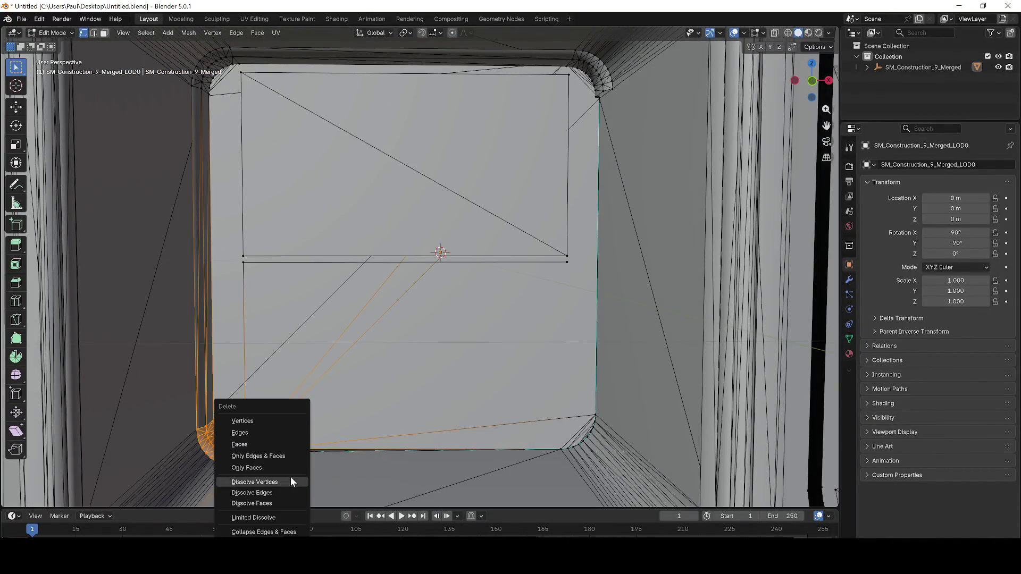
click(253, 422)
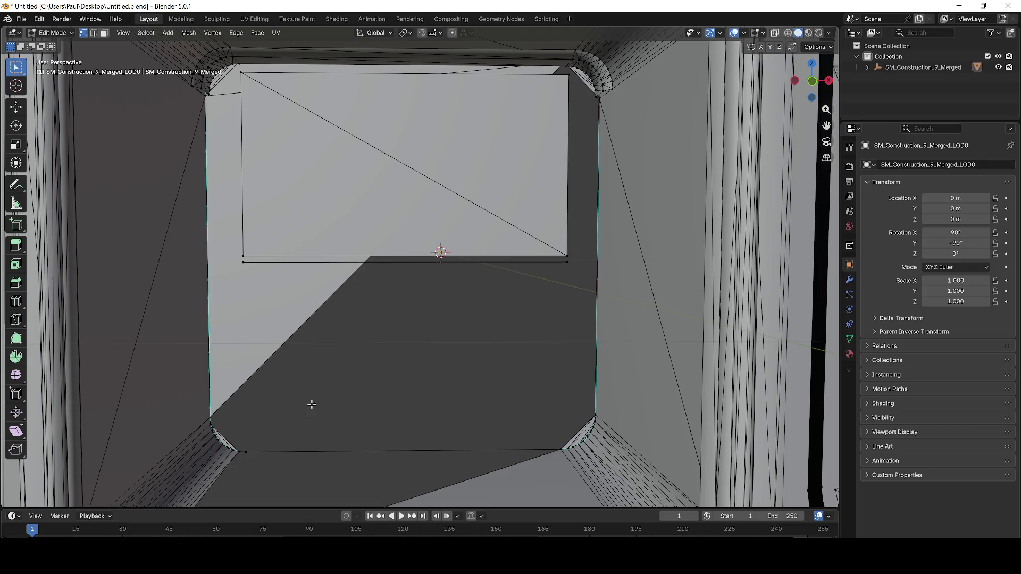
key(ctrl+z)
drag(602, 460, 602, 460)
key(x)
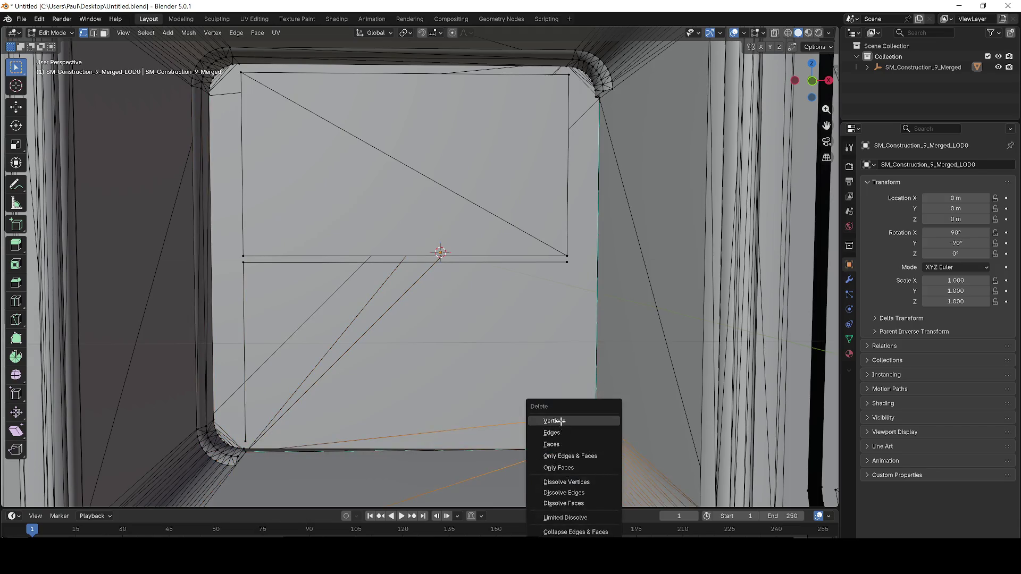
click(553, 421)
key(ctrl+z)
Delete the stray vertices and the loose edge along the window frame
scroll(534, 343, up, 6)
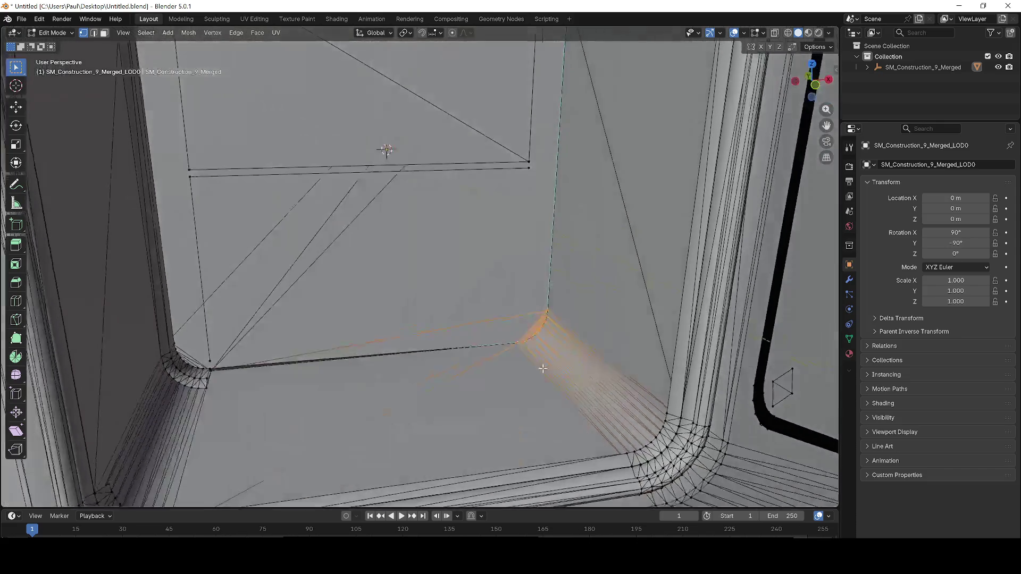
scroll(536, 343, down, 8)
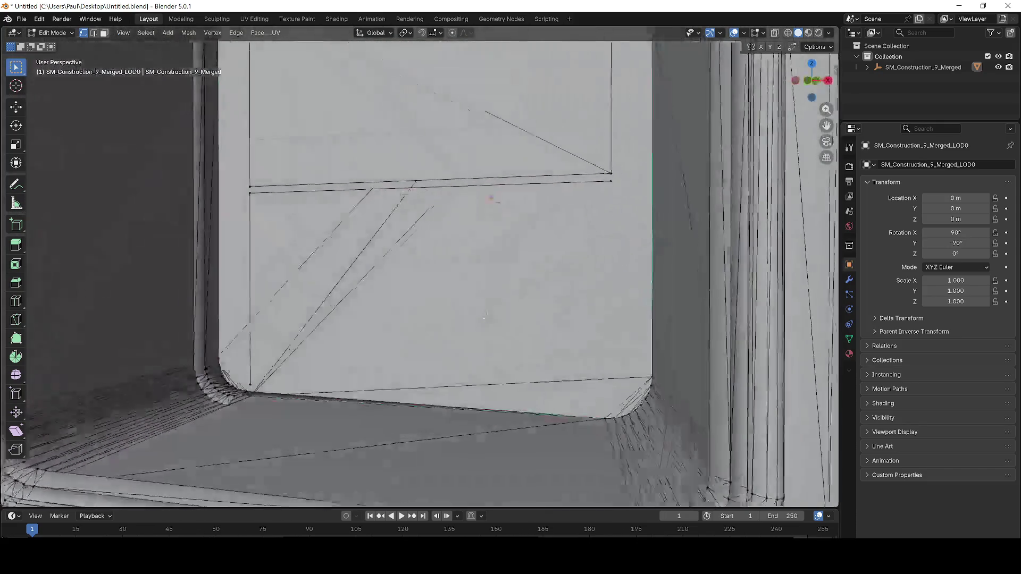
drag(542, 384, 515, 336)
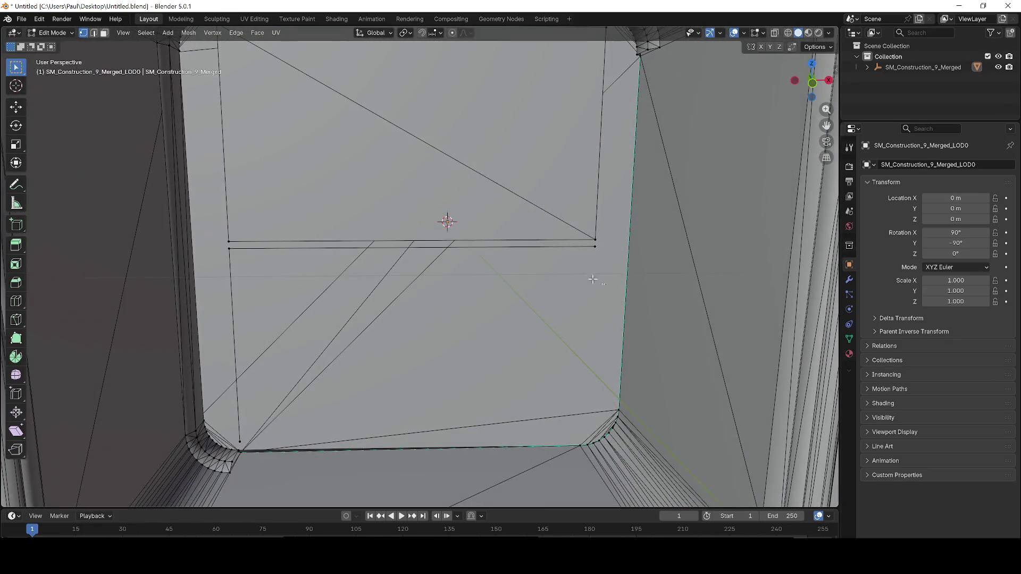
key(x)
mouse_move(238, 188)
mouse_down()
mouse_move(449, 255)
mouse_move(445, 305)
mouse_move(471, 397)
mouse_move(294, 218)
mouse_up()
click(206, 187)
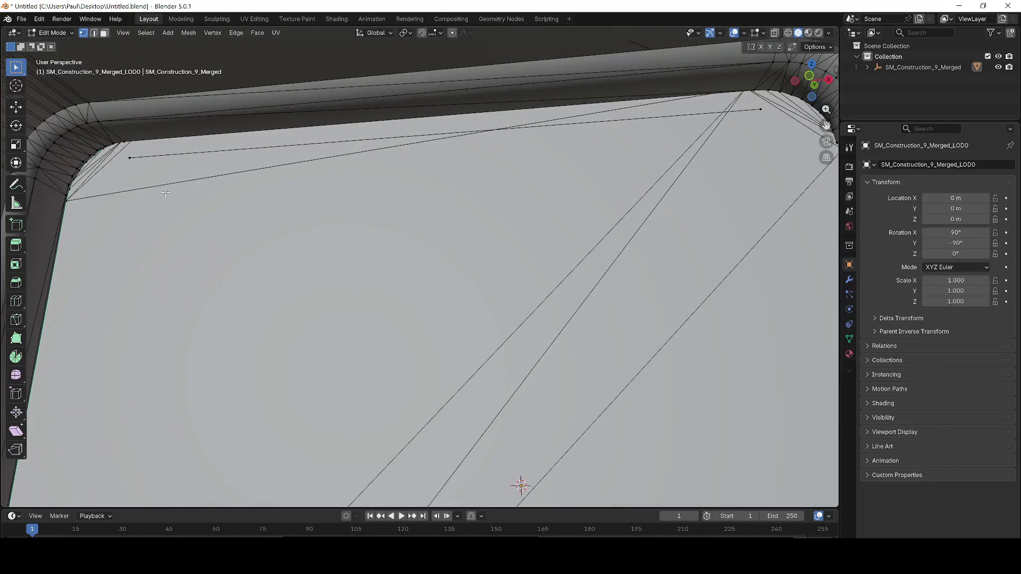
scroll(165, 192, down, 1)
key(x)
click(159, 183)
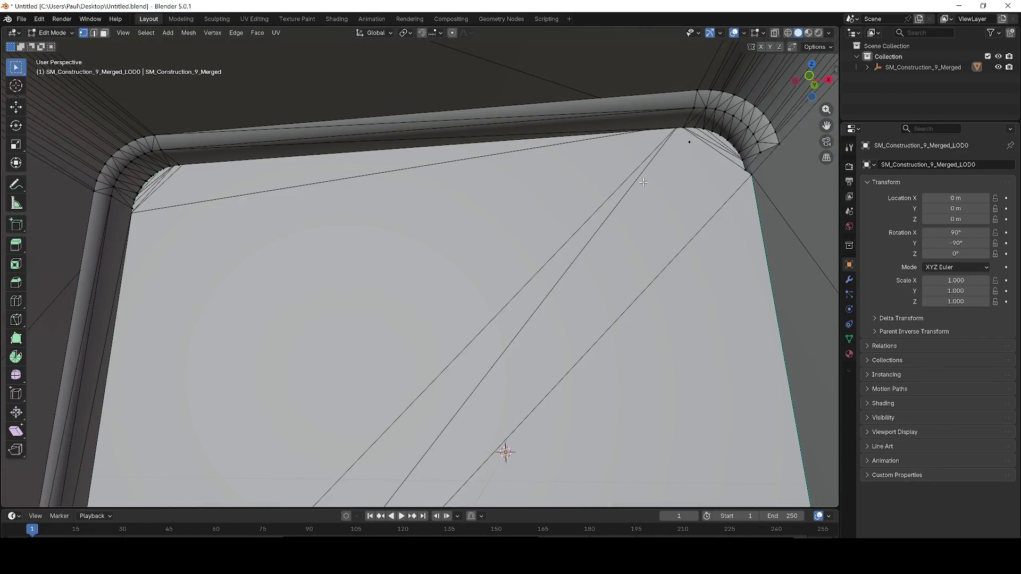
Delete the frame's stray corner vertices, then clear the selection
key(x)
drag(664, 83, 705, 173)
click(664, 85)
scroll(705, 173, down, 3)
scroll(704, 173, up, 3)
scroll(585, 212, down, 2)
key(alt+a)
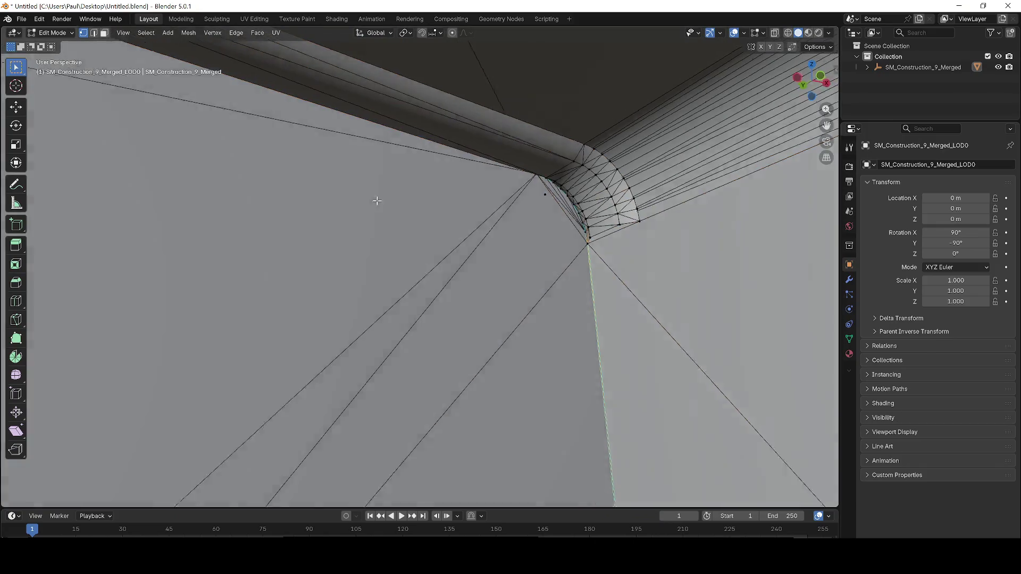
scroll(647, 182, up, 2)
key(x)
Delete the large selected face and the stray vertices at the window's top-left corner
drag(712, 161, 315, 206)
key(x)
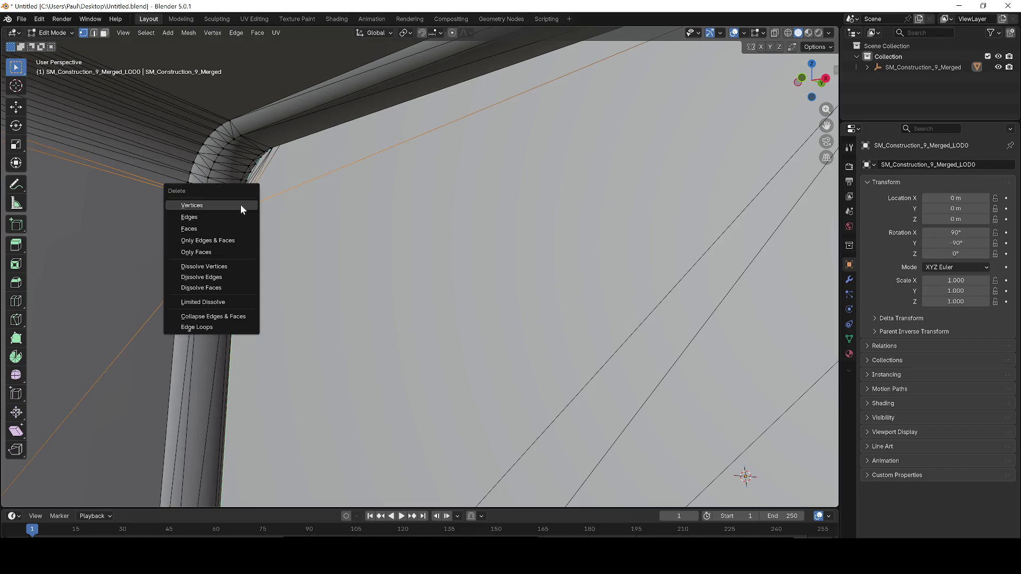
click(258, 208)
drag(425, 336, 398, 311)
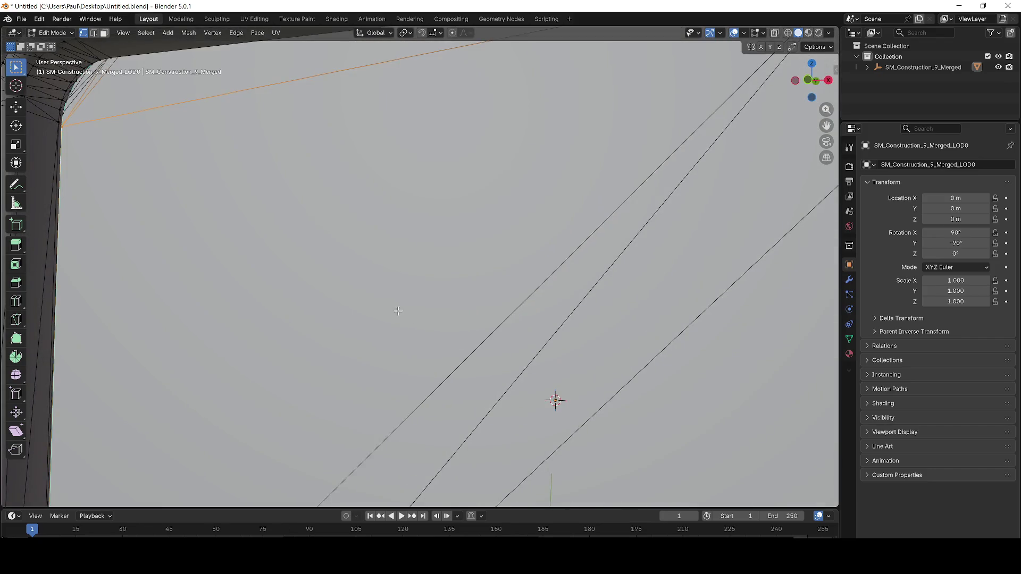
drag(251, 255, 242, 151)
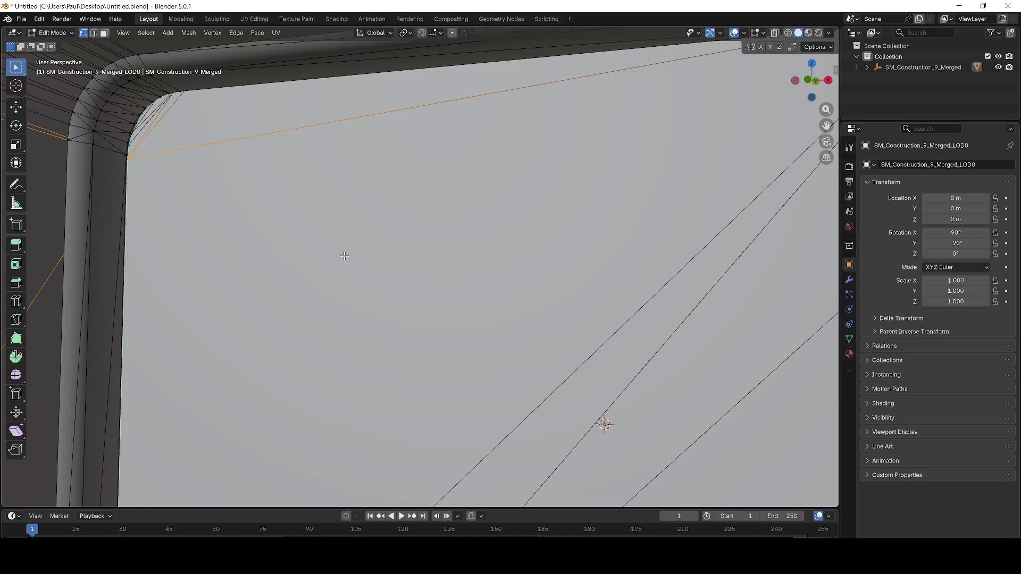
scroll(345, 255, down, 5)
key(x)
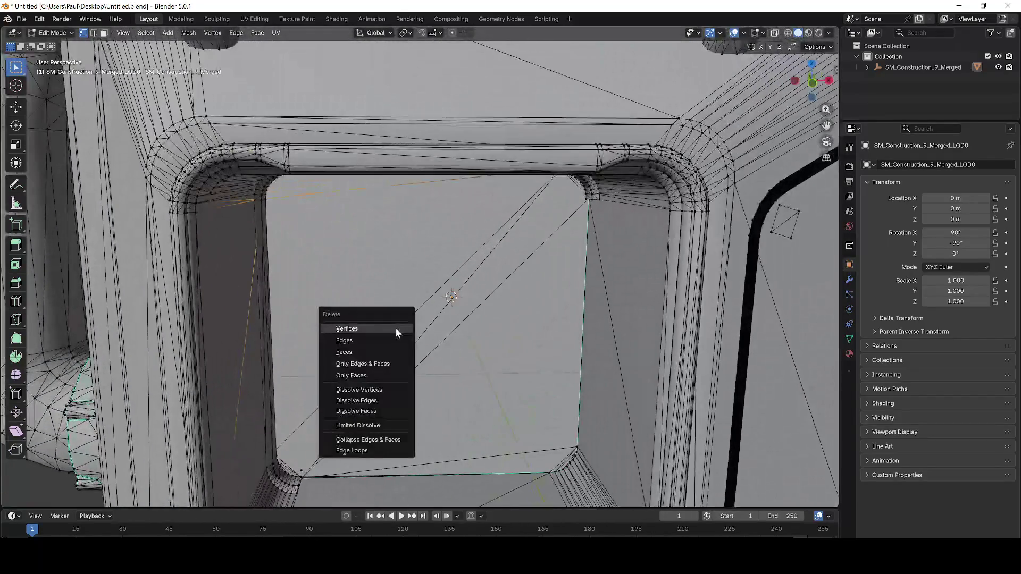
click(395, 327)
Orbit around the window opening to check the flat faces and beveled corners
scroll(276, 333, up, 5)
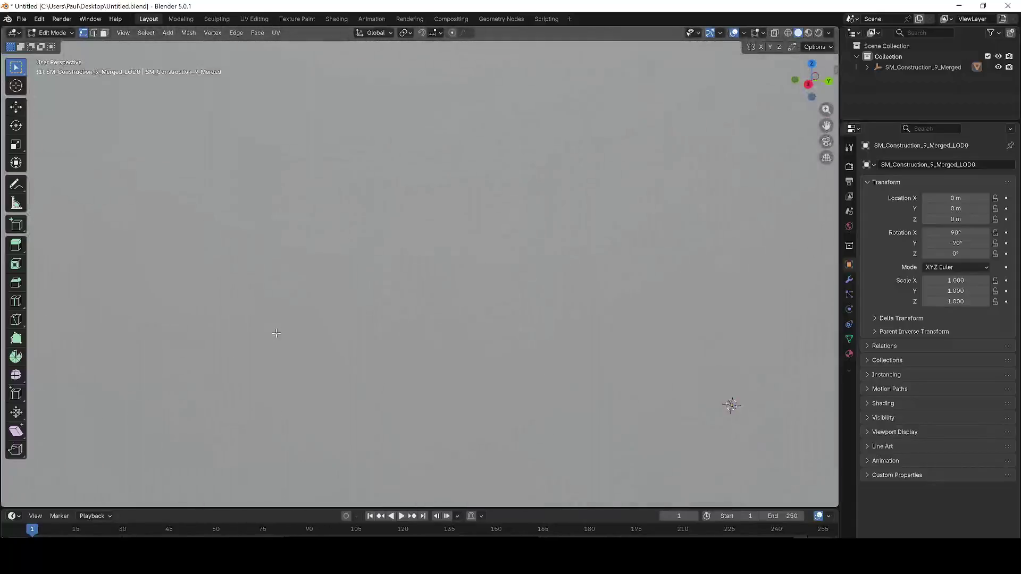
scroll(276, 332, down, 5)
mouse_move(456, 337)
mouse_down()
mouse_move(579, 373)
mouse_move(372, 293)
mouse_move(520, 464)
mouse_move(301, 348)
mouse_move(731, 287)
mouse_move(553, 269)
mouse_move(468, 212)
mouse_up()
scroll(525, 312, down, 6)
scroll(535, 278, up, 4)
scroll(500, 228, up, 6)
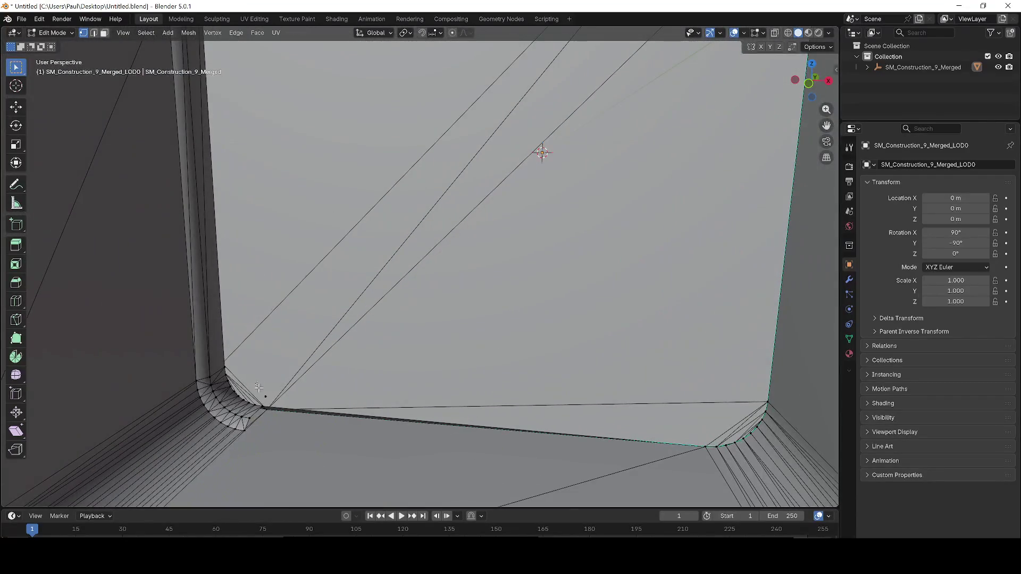
mouse_move(271, 403)
mouse_down()
mouse_move(360, 376)
mouse_move(468, 319)
mouse_up()
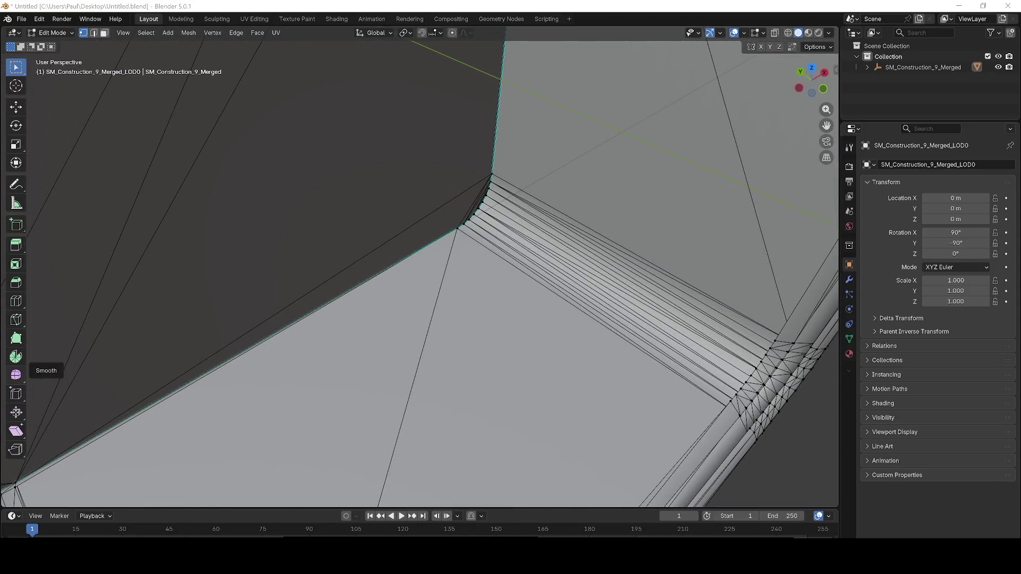
mouse_move(168, 308)
mouse_down()
mouse_move(442, 316)
mouse_move(473, 278)
mouse_move(467, 285)
mouse_move(483, 296)
mouse_move(424, 282)
mouse_up()
scroll(474, 278, up, 6)
scroll(422, 279, down, 5)
scroll(467, 285, up, 5)
scroll(483, 296, up, 4)
scroll(495, 303, down, 4)
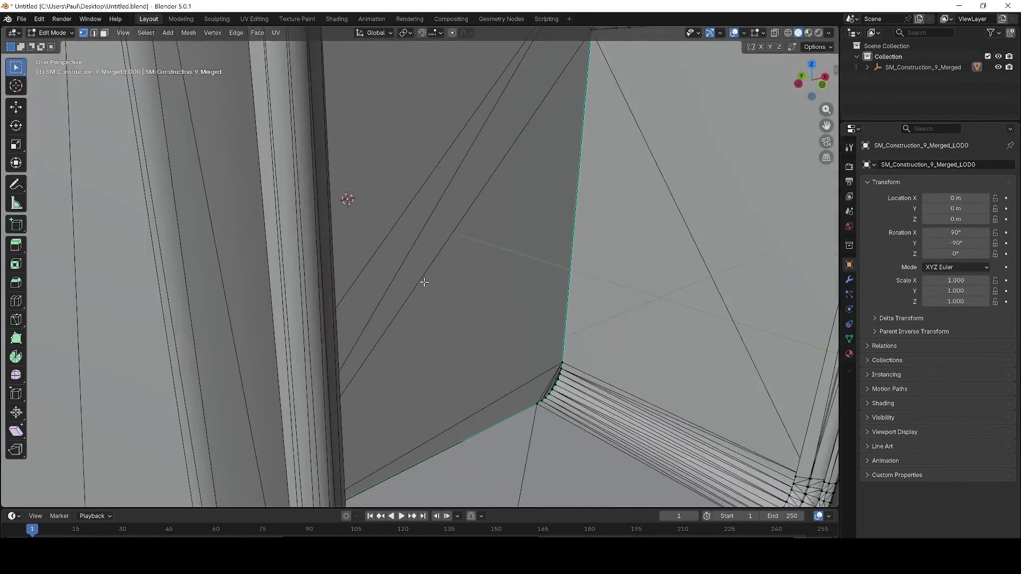
scroll(424, 282, down, 10)
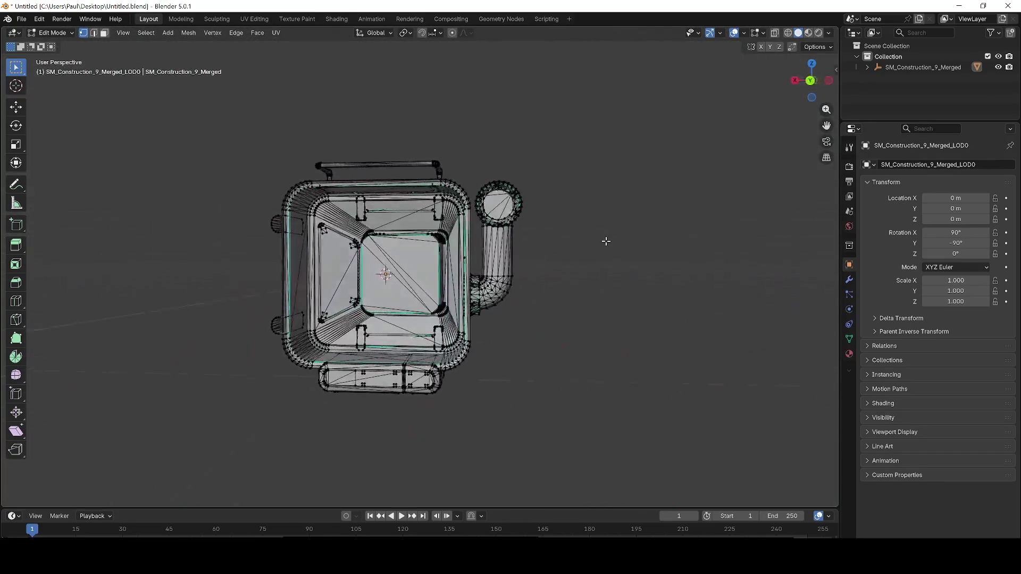
Try deleting the inner panel's corner geometry, undoing both unwanted deletions
scroll(494, 239, up, 8)
drag(463, 266, 432, 290)
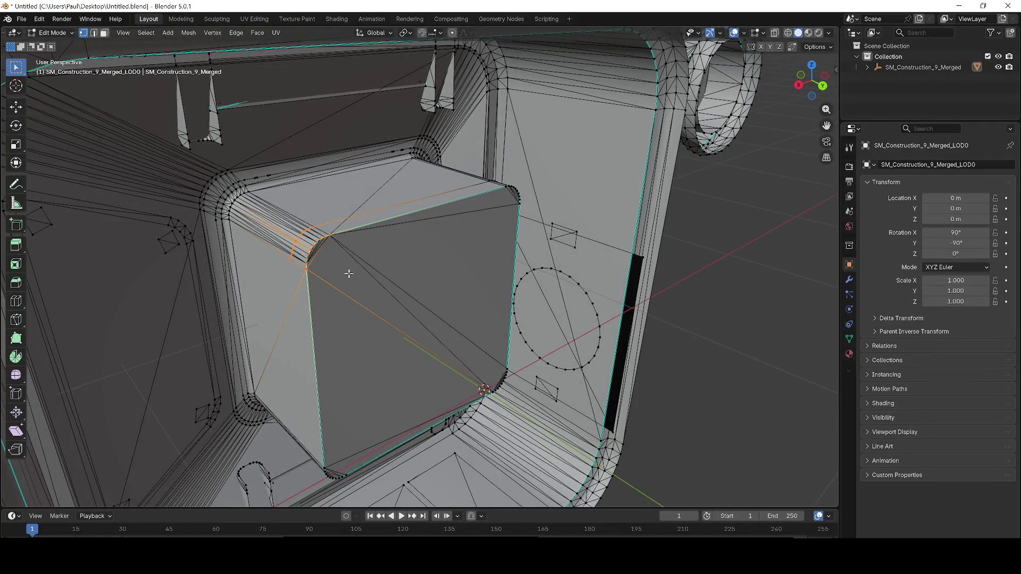
drag(349, 274, 371, 273)
scroll(381, 312, up, 6)
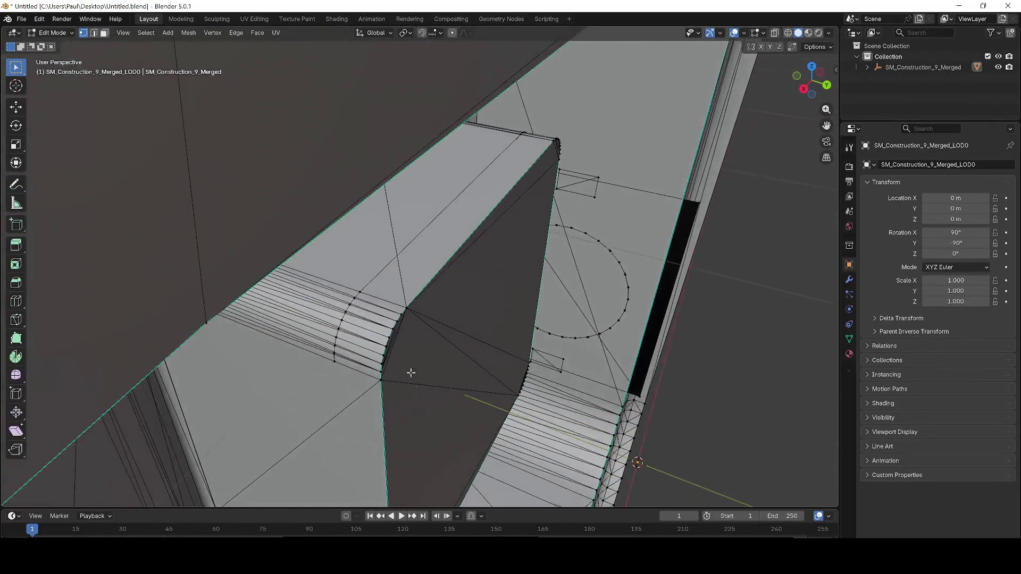
drag(429, 361, 448, 316)
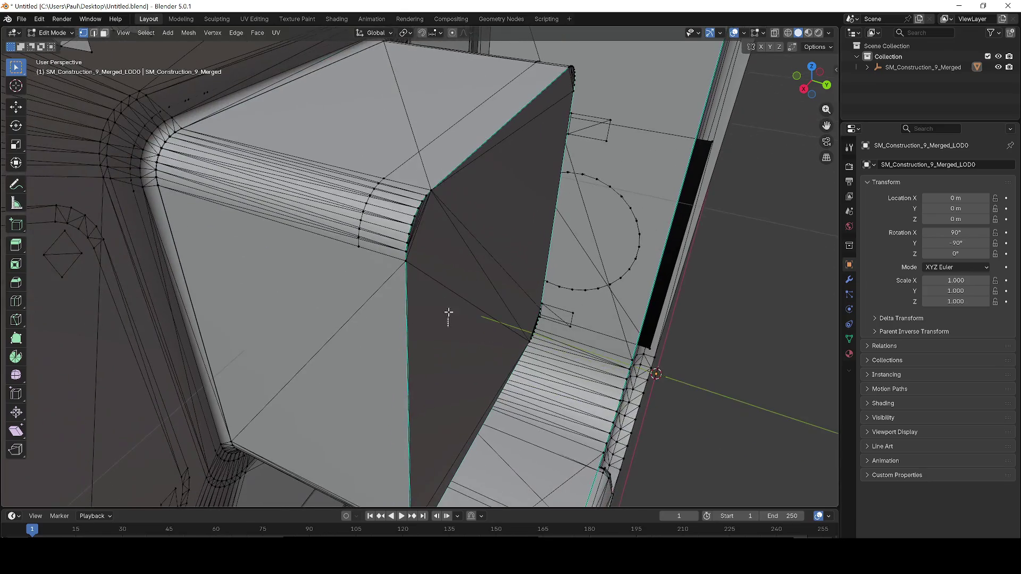
click(402, 188)
key(ctrl+z)
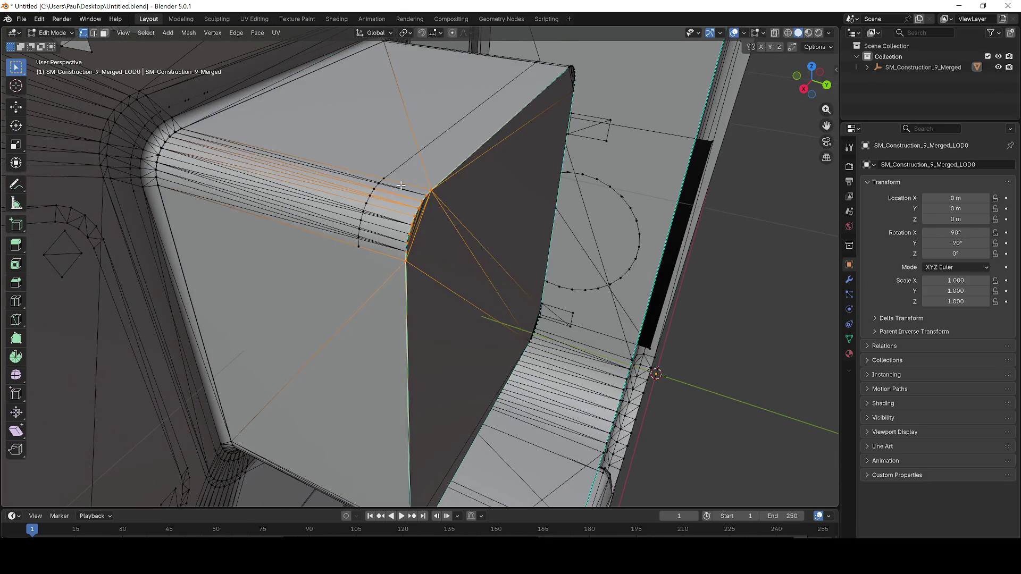
mouse_move(451, 287)
mouse_down()
mouse_move(499, 321)
mouse_move(449, 370)
mouse_up()
mouse_move(353, 173)
mouse_down()
mouse_move(467, 296)
mouse_move(485, 372)
mouse_move(468, 362)
mouse_move(486, 313)
mouse_up()
key(x)
click(457, 378)
key(ctrl+z)
Delete the vertex groups along the top of the inner panel's edge column
click(455, 214)
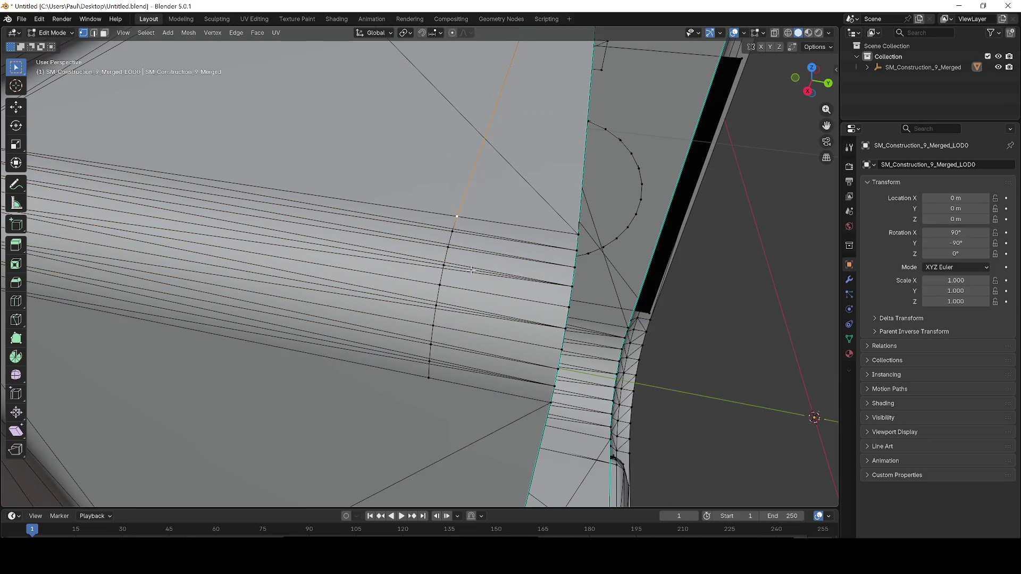
key(x)
drag(487, 240, 480, 267)
click(486, 237)
key(x)
click(480, 267)
drag(398, 260, 439, 313)
drag(457, 390, 450, 390)
key(x)
click(449, 390)
Delete the panel's corner vertex, undoing a further attempt on the top-left corner
scroll(392, 168, down, 3)
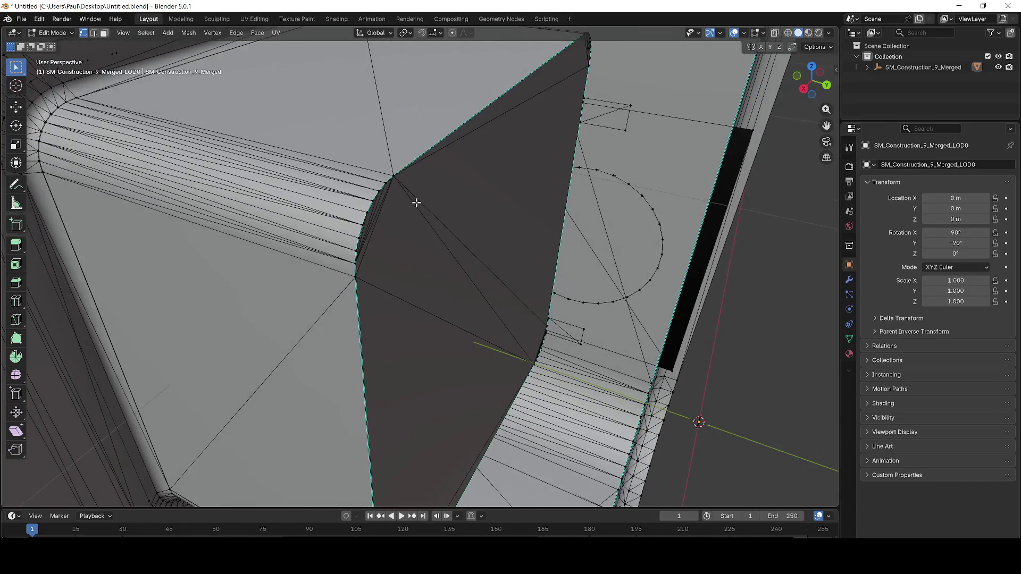
scroll(372, 192, down, 2)
scroll(298, 181, up, 4)
mouse_move(255, 155)
mouse_down()
mouse_move(265, 174)
mouse_move(248, 165)
mouse_up()
key(x)
click(249, 164)
scroll(287, 186, down, 3)
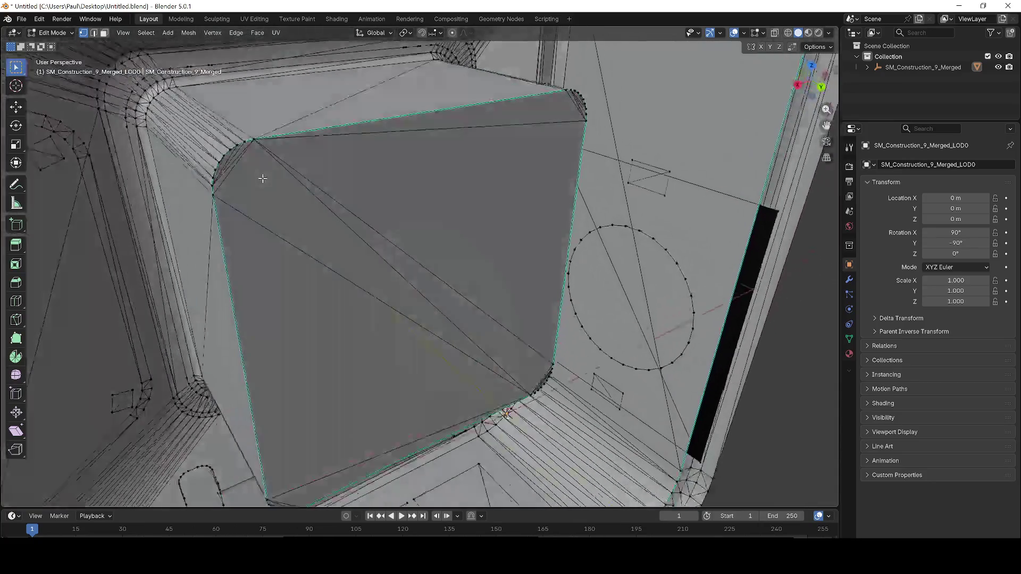
drag(243, 131, 268, 150)
key(x)
click(266, 147)
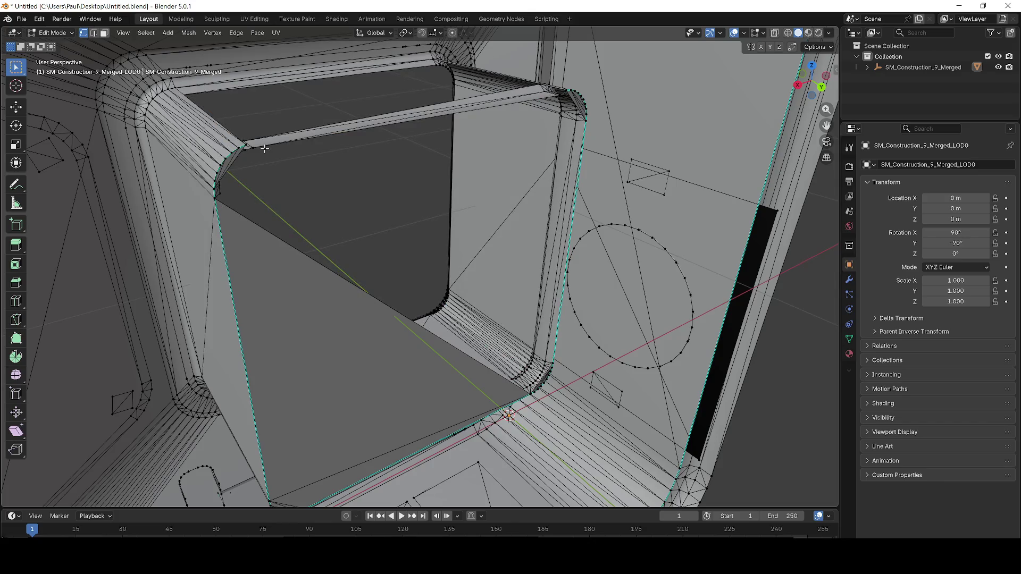
key(ctrl+z)
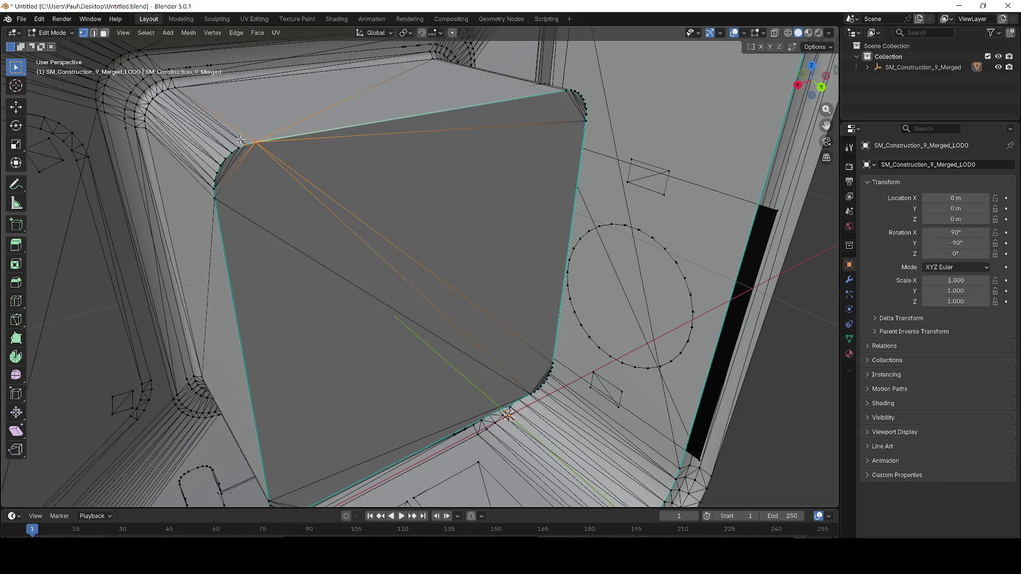
Delete the vertex at the panel's lower corner after an undone first try
scroll(245, 143, up, 5)
scroll(270, 158, down, 4)
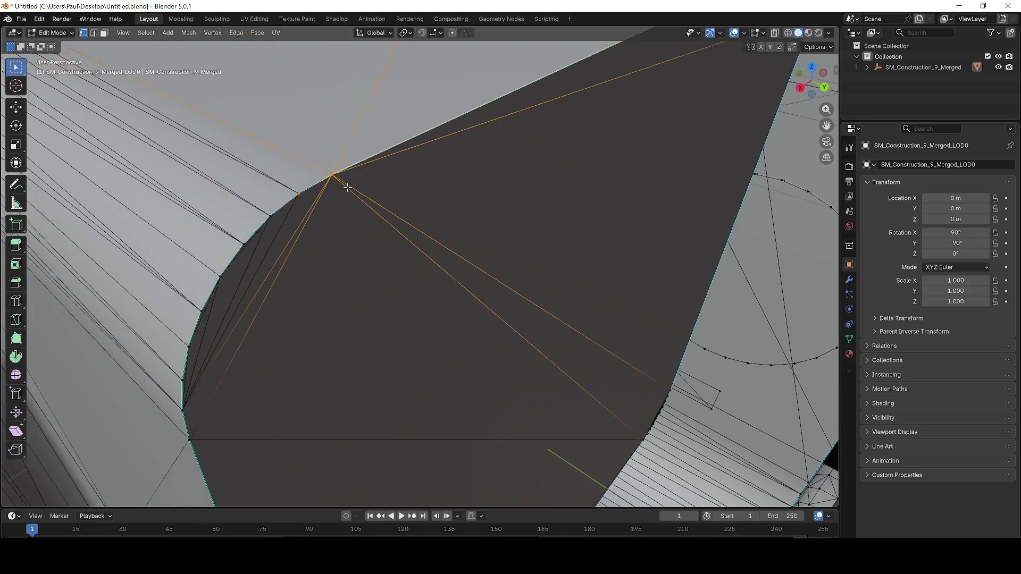
click(296, 189)
scroll(301, 194, down, 3)
key(x)
click(391, 268)
key(ctrl+z)
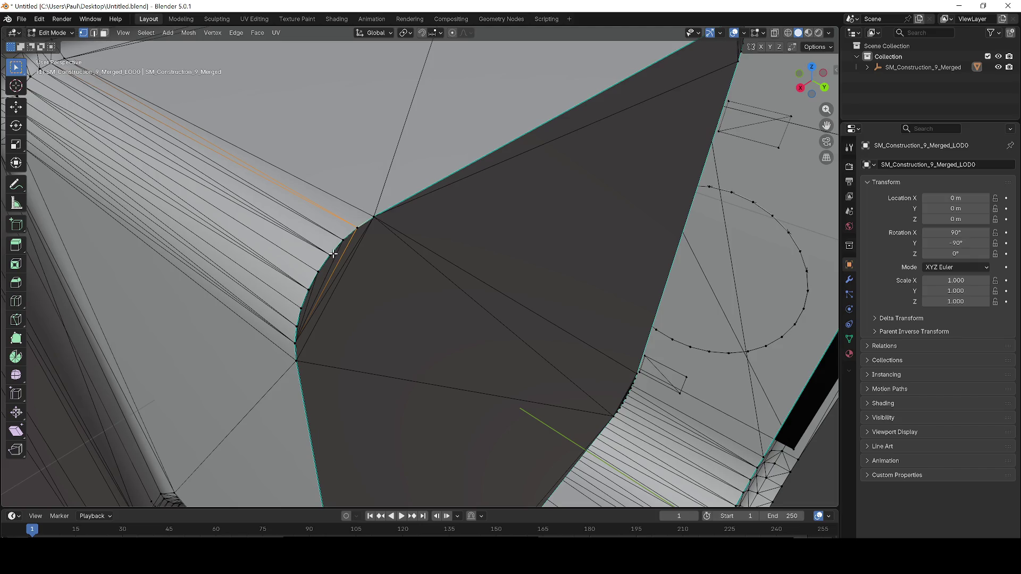
key(x)
key(Escape)
key(x)
click(298, 362)
scroll(323, 288, down, 3)
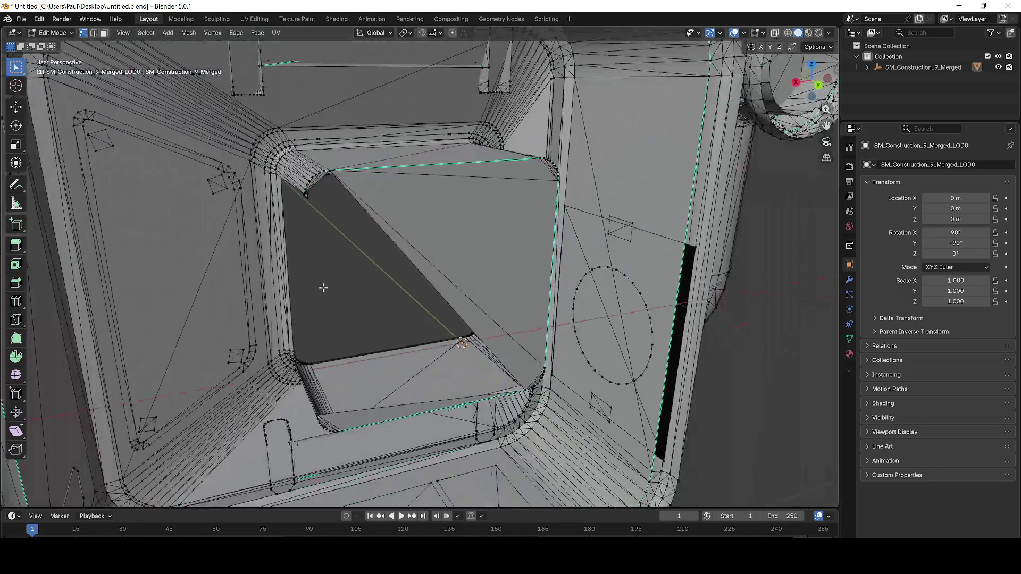
Fill the resulting hole with a new face and inspect the result
key(f)
scroll(396, 267, up, 3)
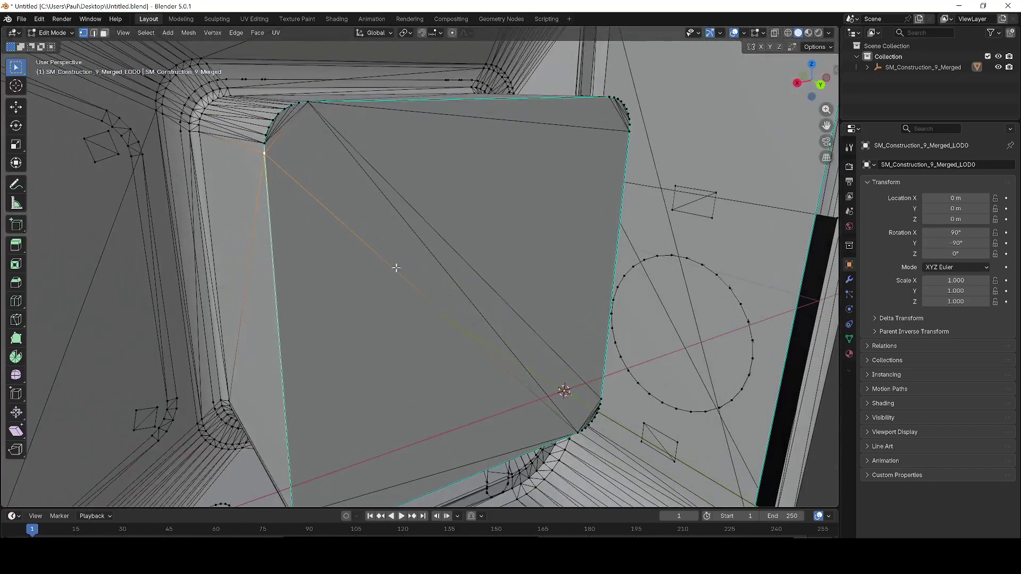
scroll(337, 218, down, 3)
scroll(393, 207, up, 4)
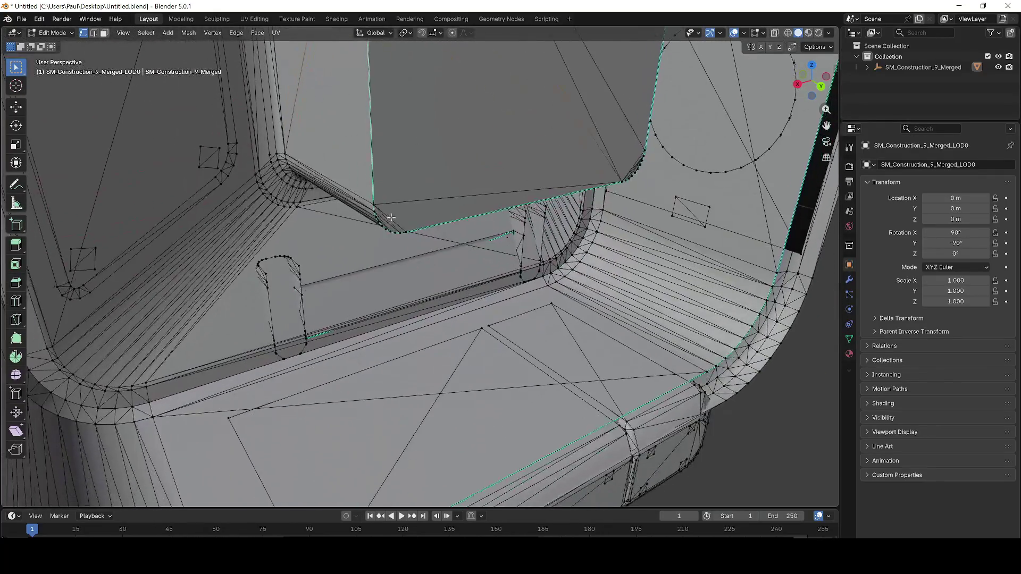
scroll(400, 200, down, 2)
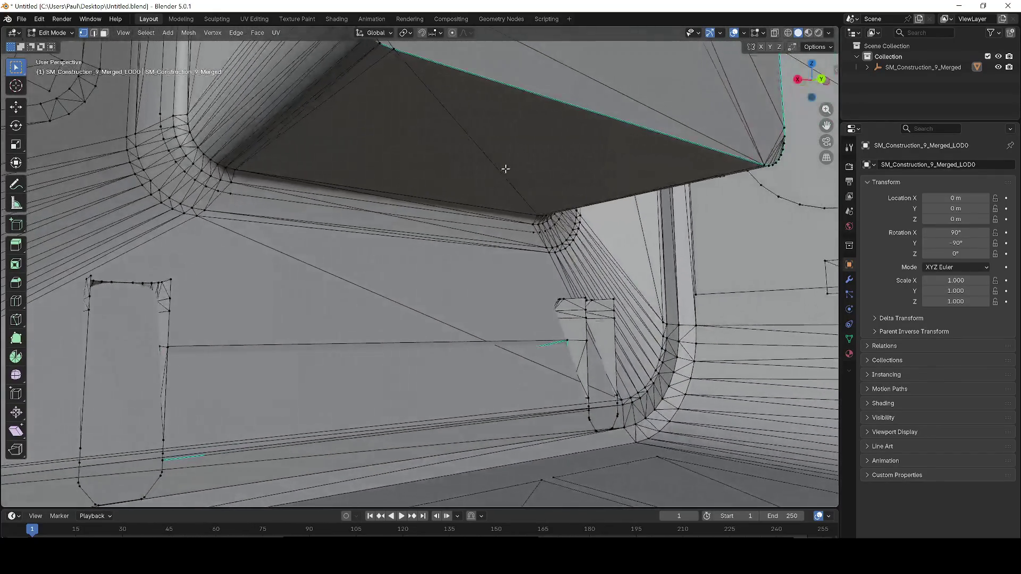
Select the faces under the top plate and remove them, then undo the removal
scroll(506, 167, up, 4)
mouse_move(424, 221)
mouse_down()
mouse_move(403, 178)
mouse_move(293, 147)
mouse_up()
drag(366, 191, 365, 193)
right_click(365, 193)
key(Escape)
right_click(329, 189)
click(329, 188)
key(ctrl+z)
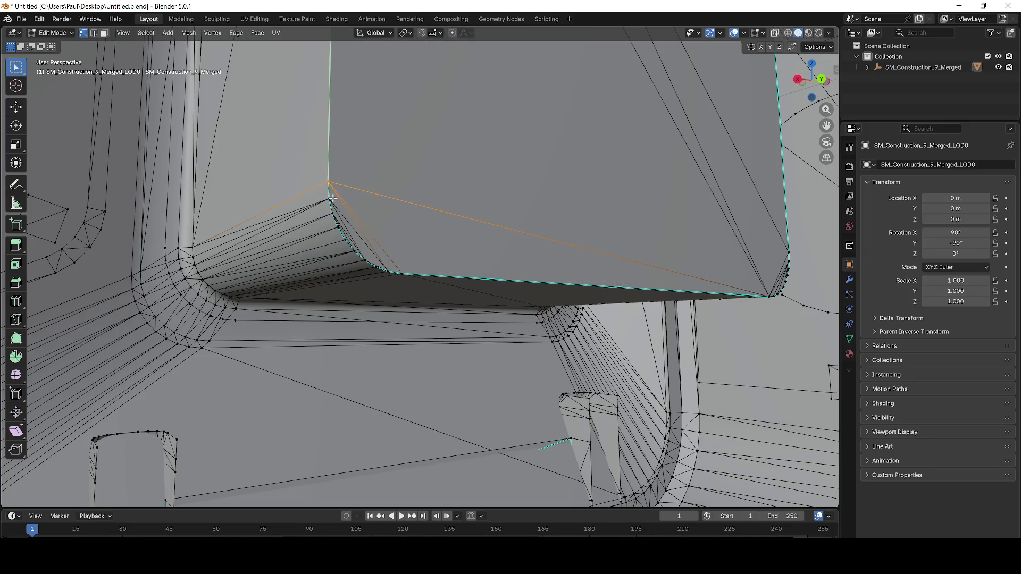
Delete the selected faces through the X delete menu, then undo it
key(x)
key(Escape)
key(x)
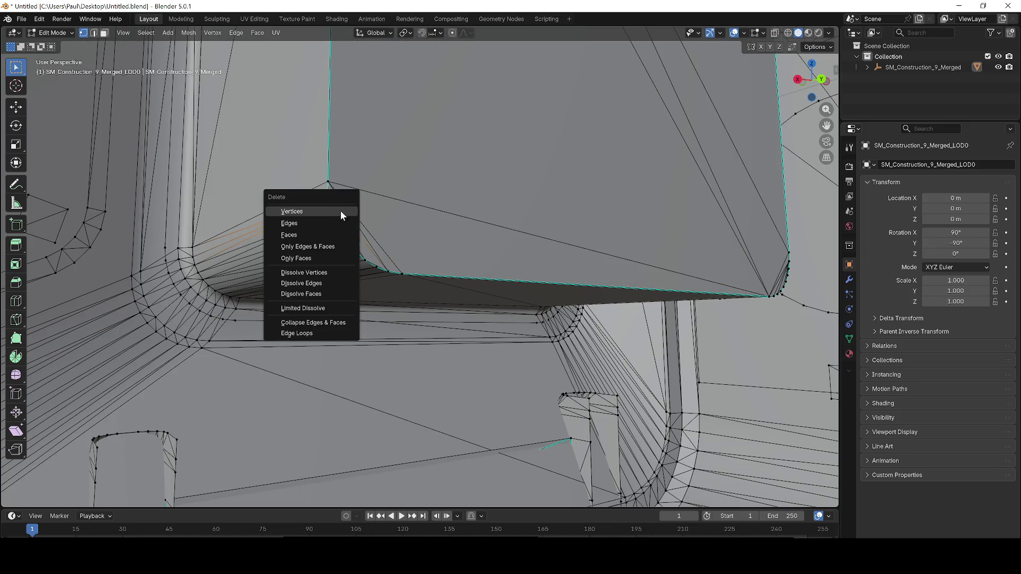
click(343, 211)
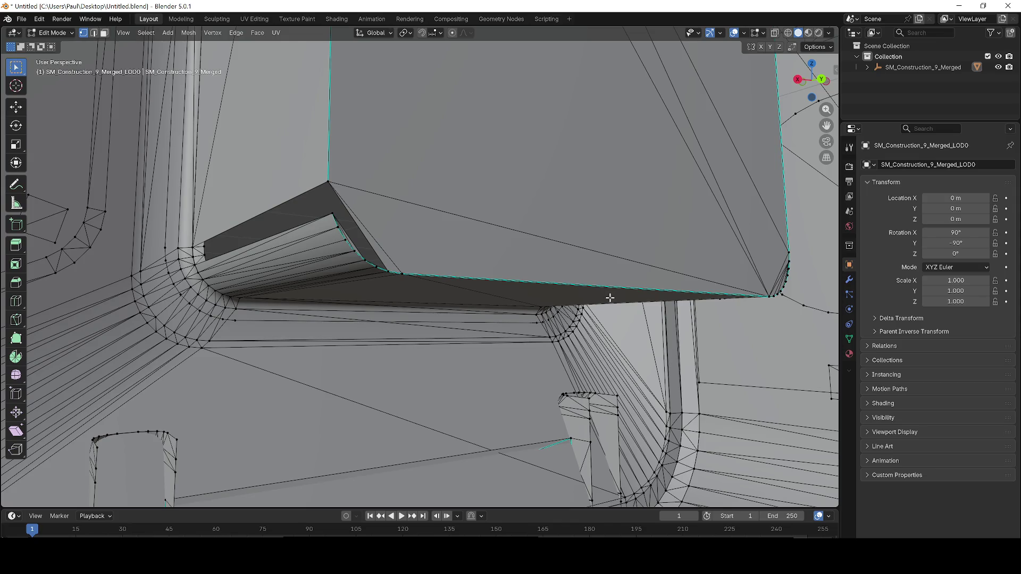
key(ctrl+z)
Box-select and delete the corner faces, then undo that deletion
drag(300, 167, 446, 289)
key(x)
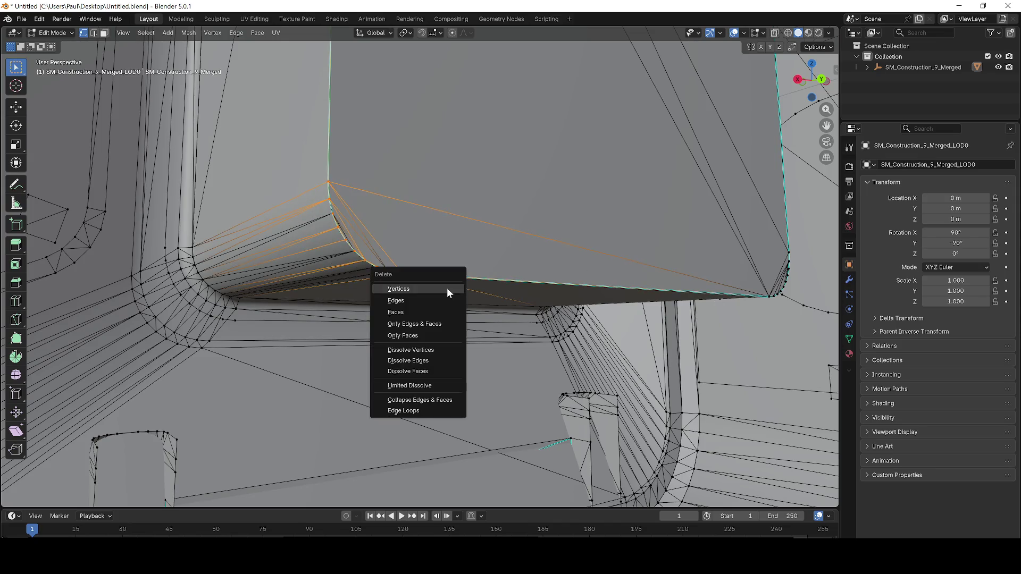
click(445, 287)
scroll(423, 259, down, 3)
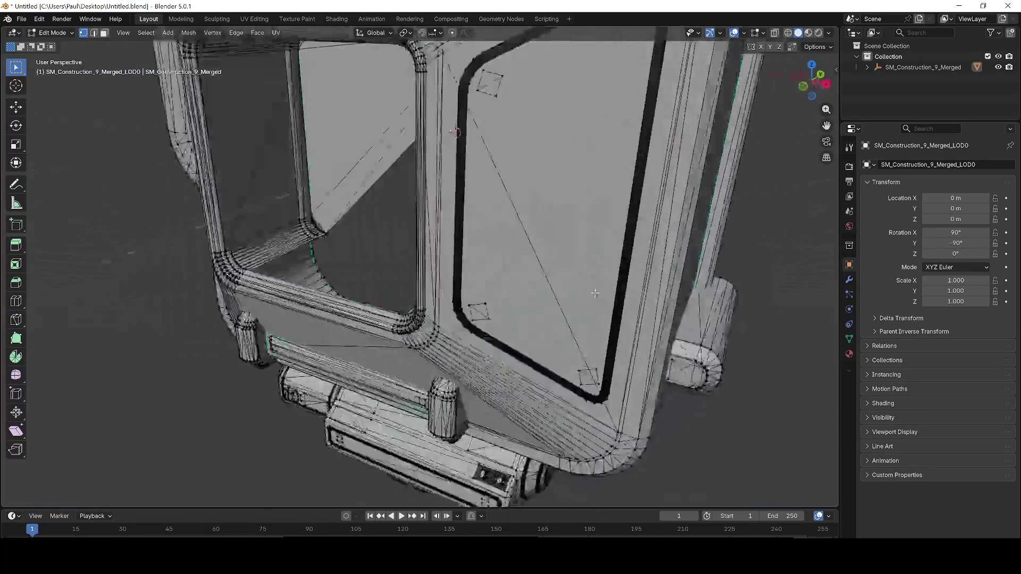
key(ctrl+z)
Delete a single corner vertex together with its fan of faces
scroll(468, 234, down, 6)
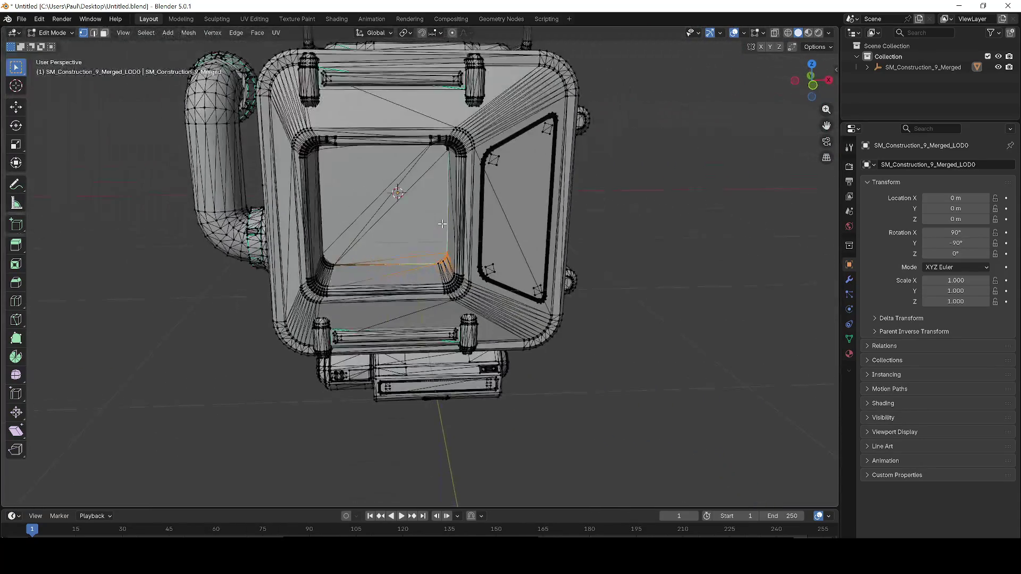
scroll(558, 228, up, 8)
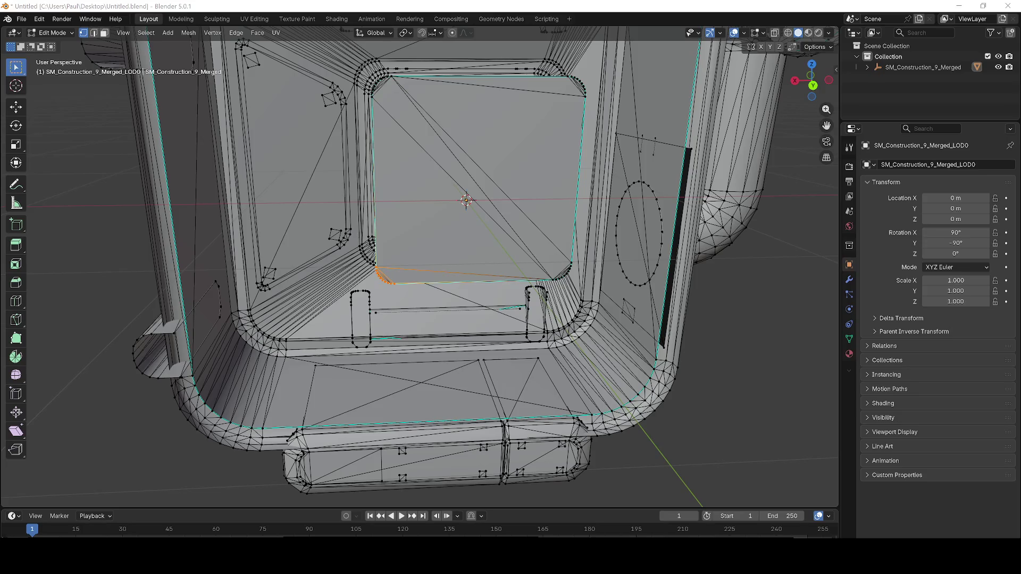
scroll(372, 301, up, 3)
scroll(388, 274, up, 5)
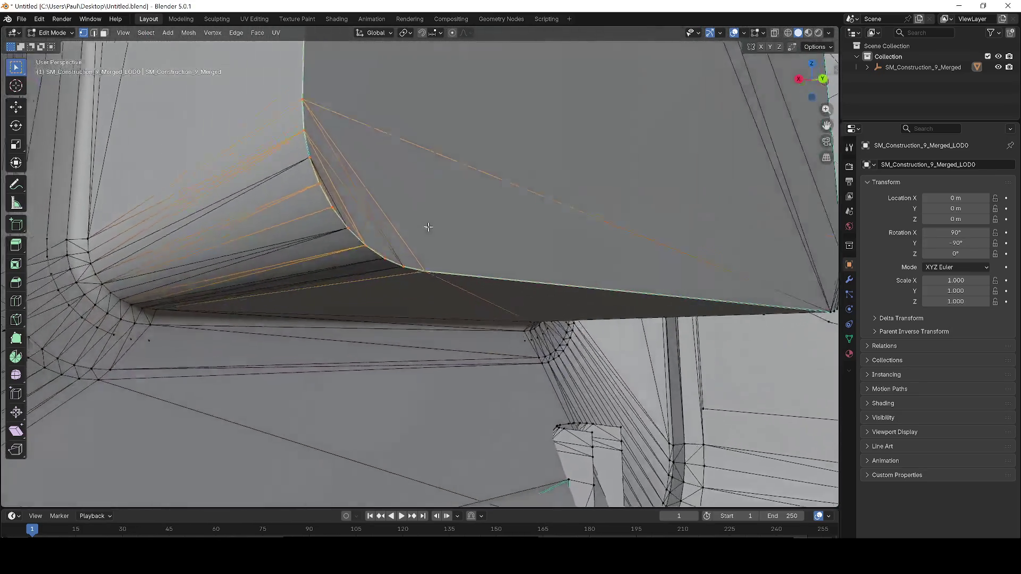
scroll(428, 227, up, 3)
click(403, 222)
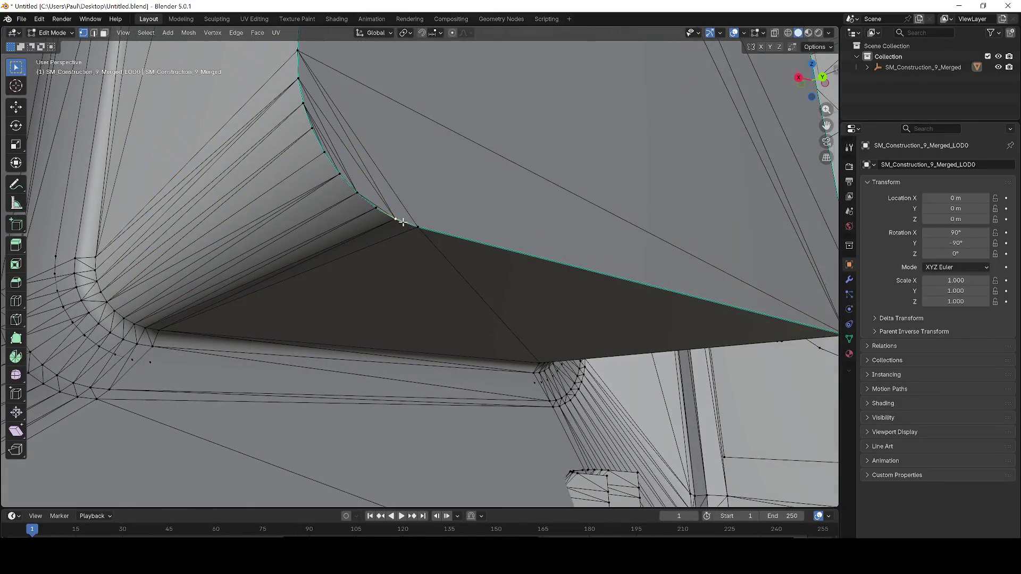
key(x)
click(340, 172)
Delete the stray edge's vertices, then undo because it left a hole
scroll(340, 173, down, 4)
scroll(424, 171, up, 6)
scroll(411, 117, down, 4)
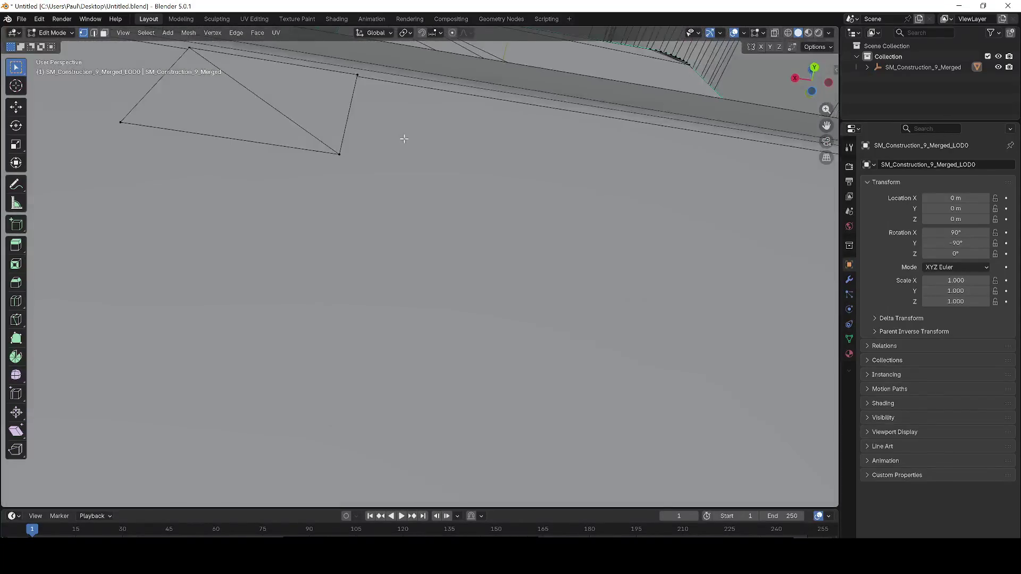
scroll(410, 152, up, 3)
scroll(384, 152, down, 3)
scroll(532, 160, up, 3)
drag(539, 119, 540, 120)
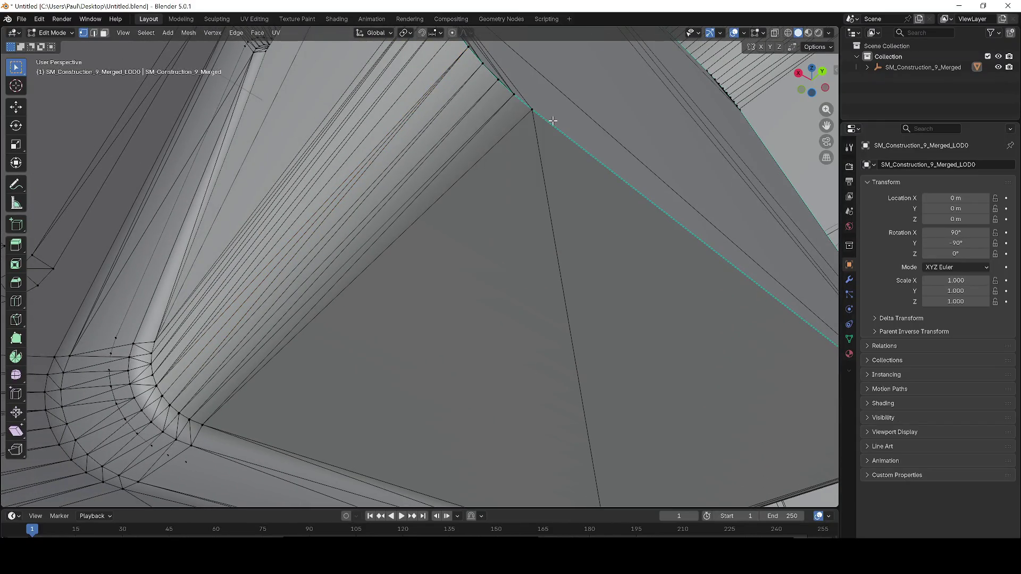
click(543, 107)
key(x)
click(546, 130)
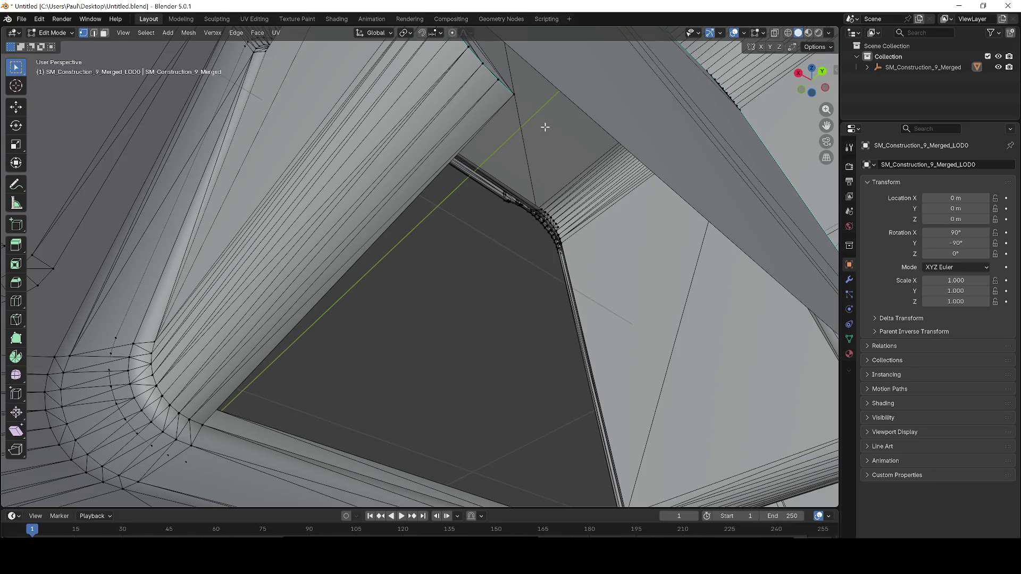
key(ctrl+z)
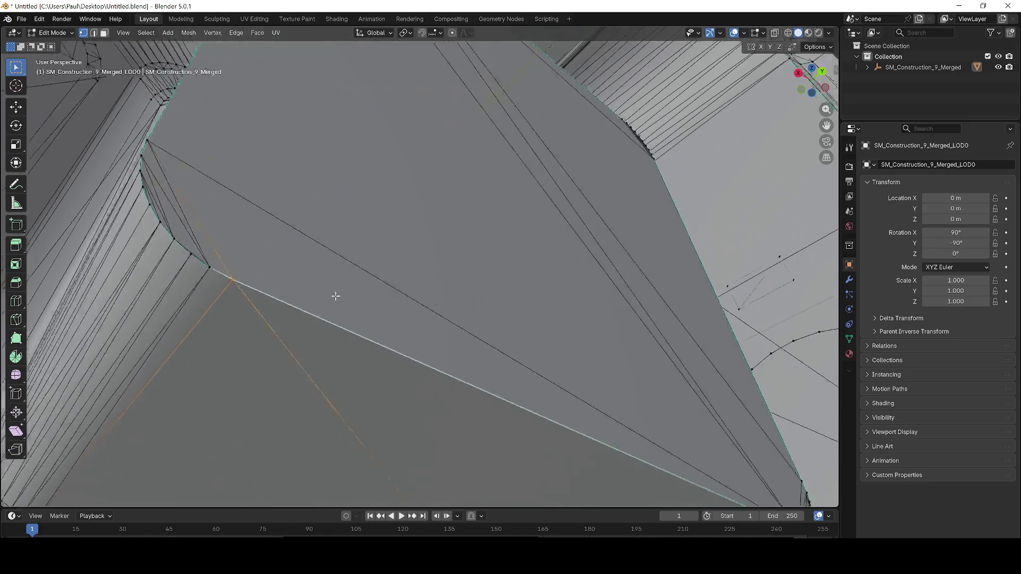
Box-select the frame corner vertices and orbit to view the corner fillet
scroll(490, 196, up, 5)
scroll(490, 196, down, 3)
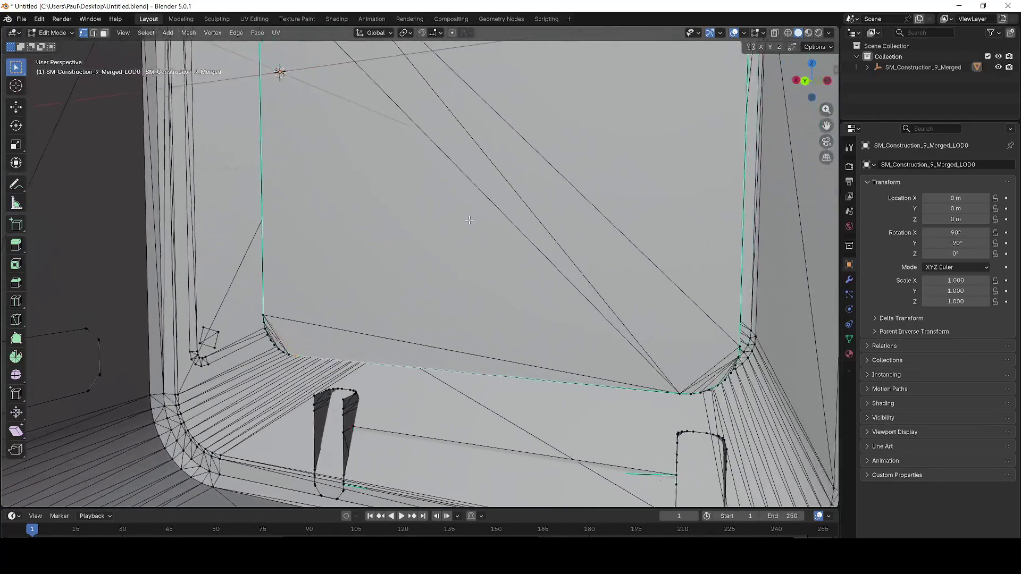
scroll(560, 348, up, 5)
scroll(559, 348, up, 1)
scroll(460, 393, down, 1)
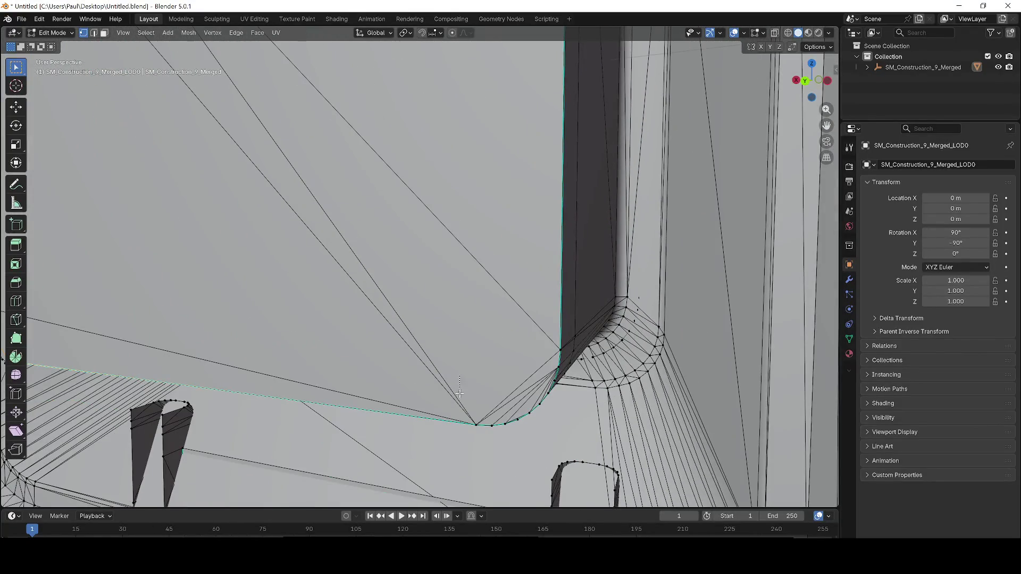
drag(460, 375, 481, 431)
scroll(452, 383, down, 4)
right_click(426, 338)
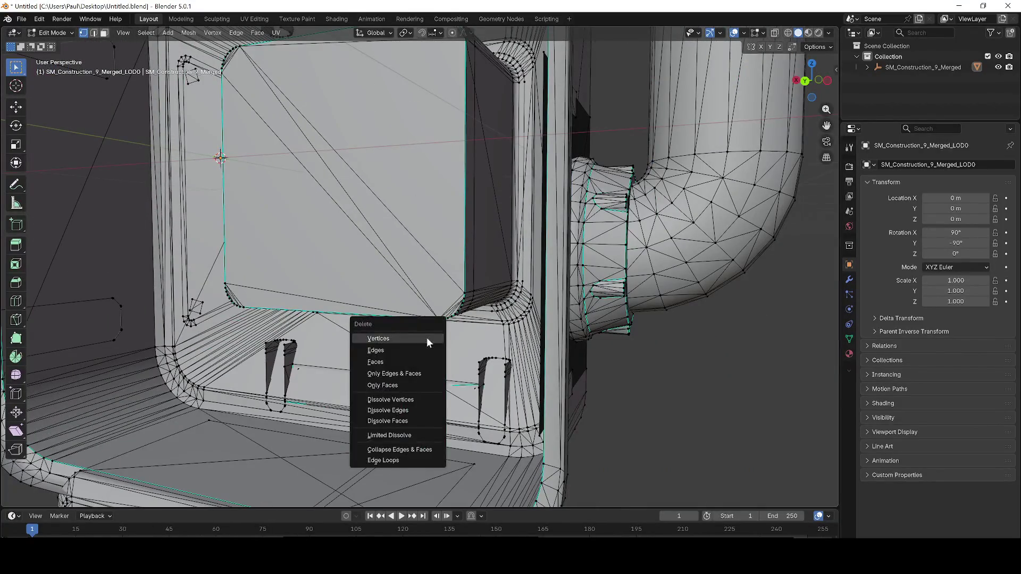
scroll(447, 346, up, 2)
scroll(452, 358, down, 3)
mouse_move(451, 359)
mouse_down()
mouse_move(416, 269)
mouse_move(463, 286)
mouse_move(346, 265)
mouse_up()
scroll(316, 258, up, 5)
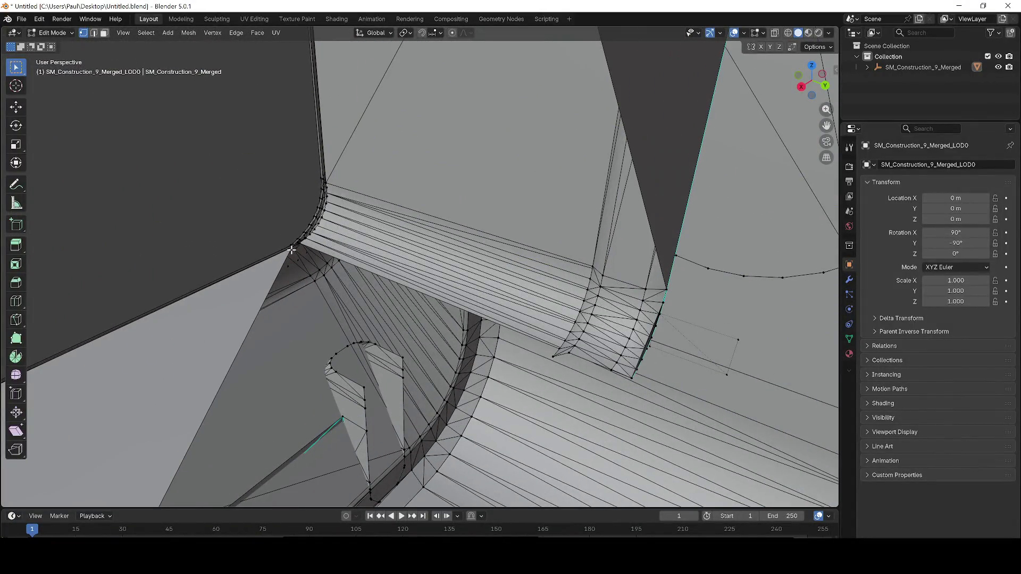
scroll(394, 286, down, 3)
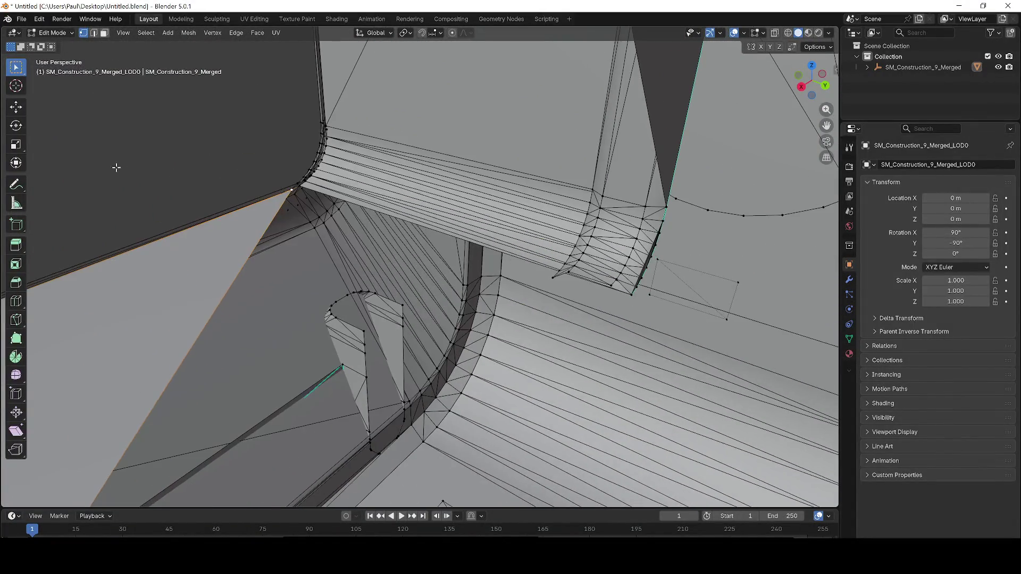
Reposition the vertex along Y, X and Z with the Move tool gizmo
click(17, 113)
mouse_move(339, 207)
mouse_down()
mouse_move(596, 276)
mouse_move(598, 287)
mouse_up()
scroll(600, 302, up, 3)
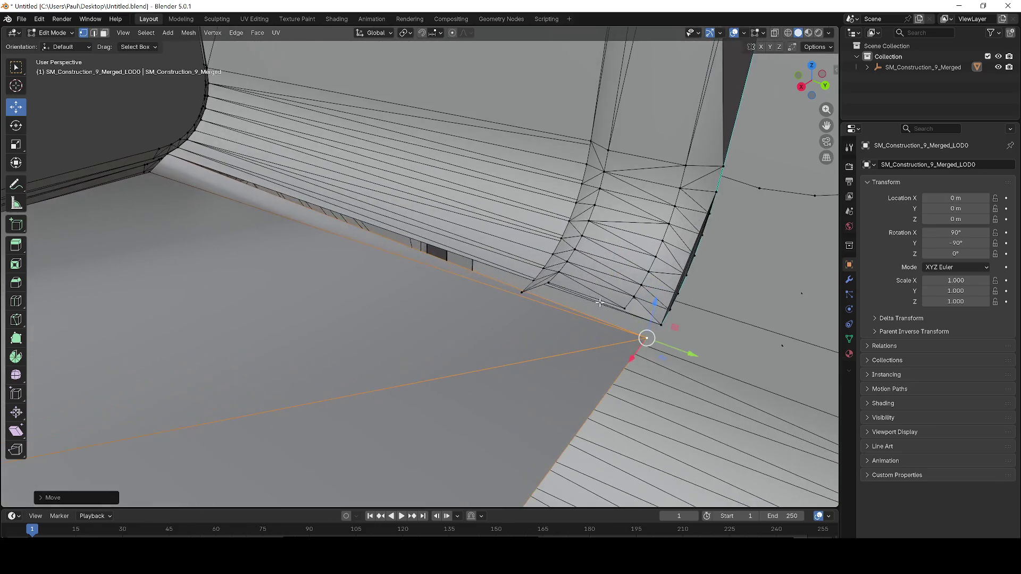
scroll(600, 303, up, 2)
mouse_move(589, 363)
mouse_down()
mouse_move(601, 337)
mouse_move(647, 353)
mouse_move(608, 337)
mouse_up()
drag(615, 301, 612, 319)
scroll(638, 309, up, 4)
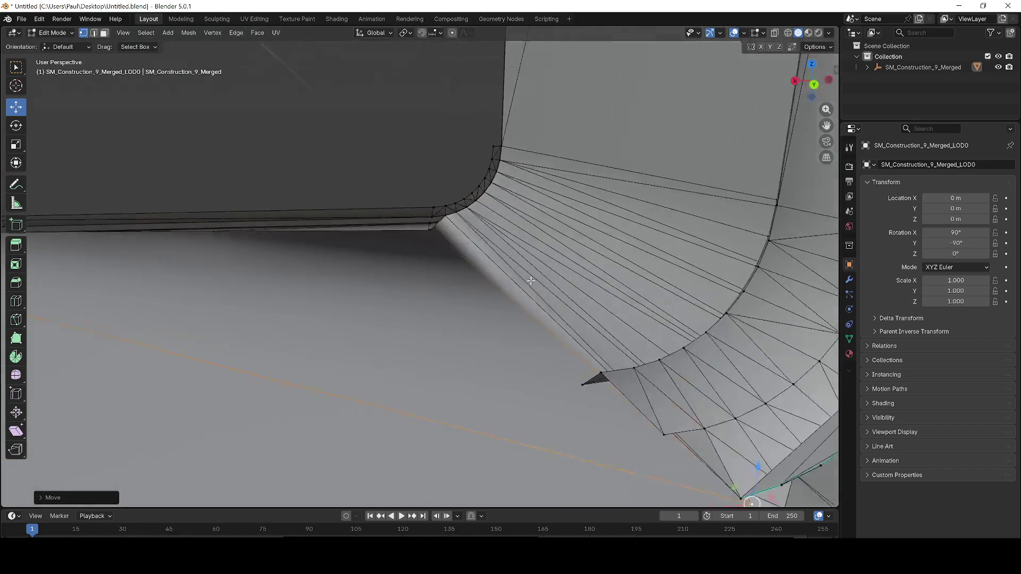
scroll(638, 287, down, 8)
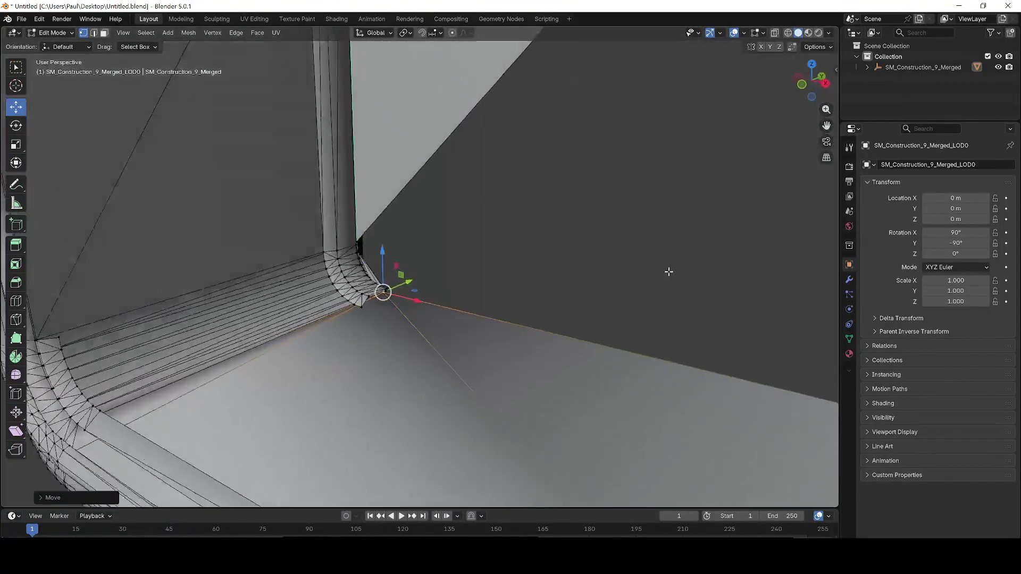
scroll(583, 194, down, 2)
scroll(558, 224, up, 10)
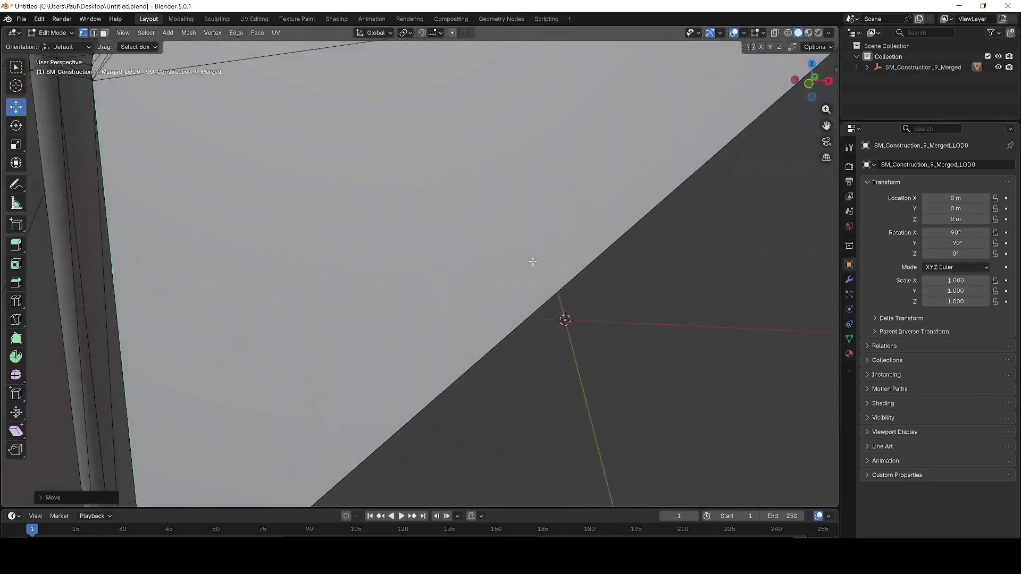
scroll(706, 179, down, 6)
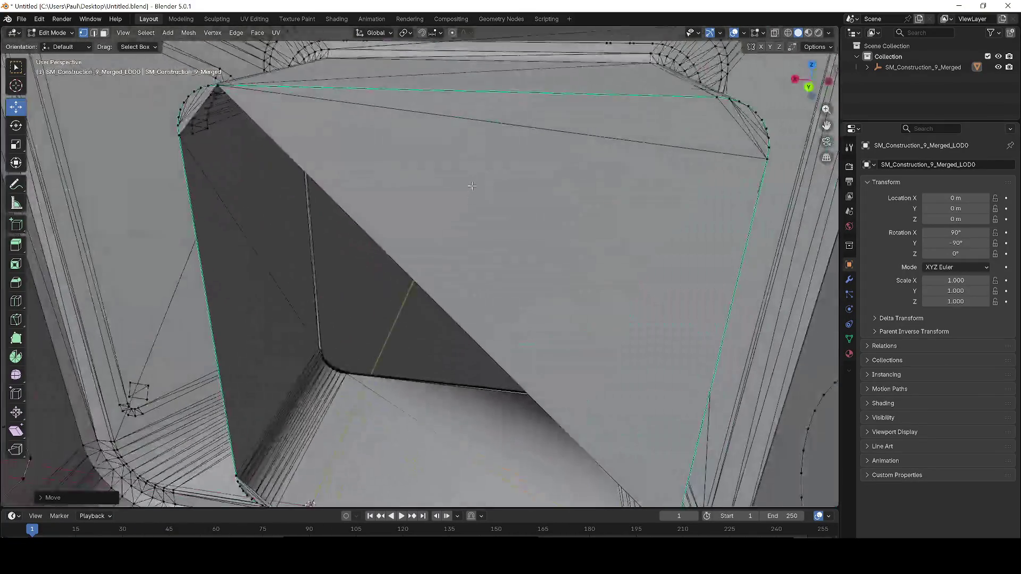
Delete the stray vertex on the window face, removing the stray face
click(267, 149)
right_click(266, 149)
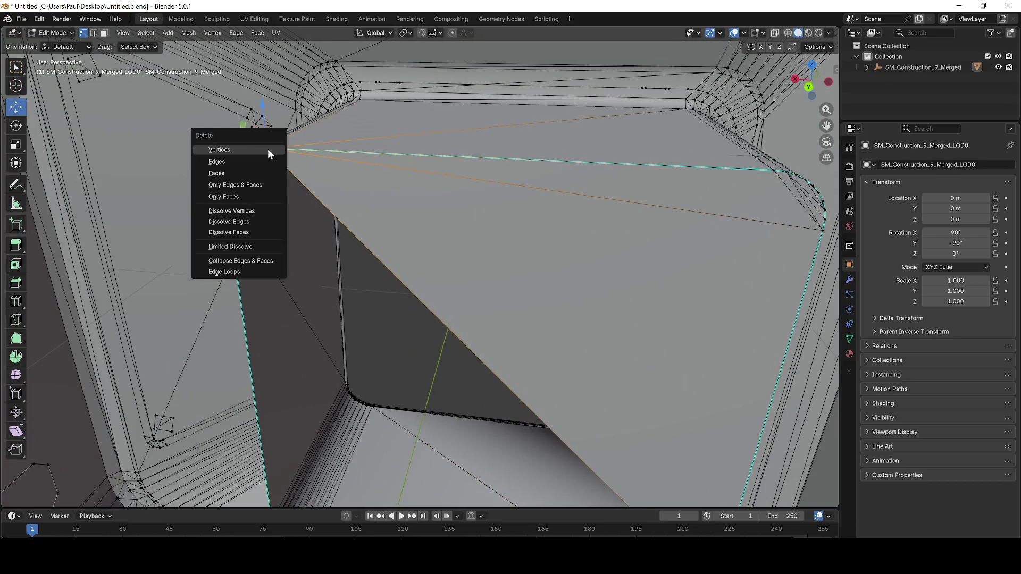
scroll(372, 212, down, 5)
scroll(412, 211, down, 2)
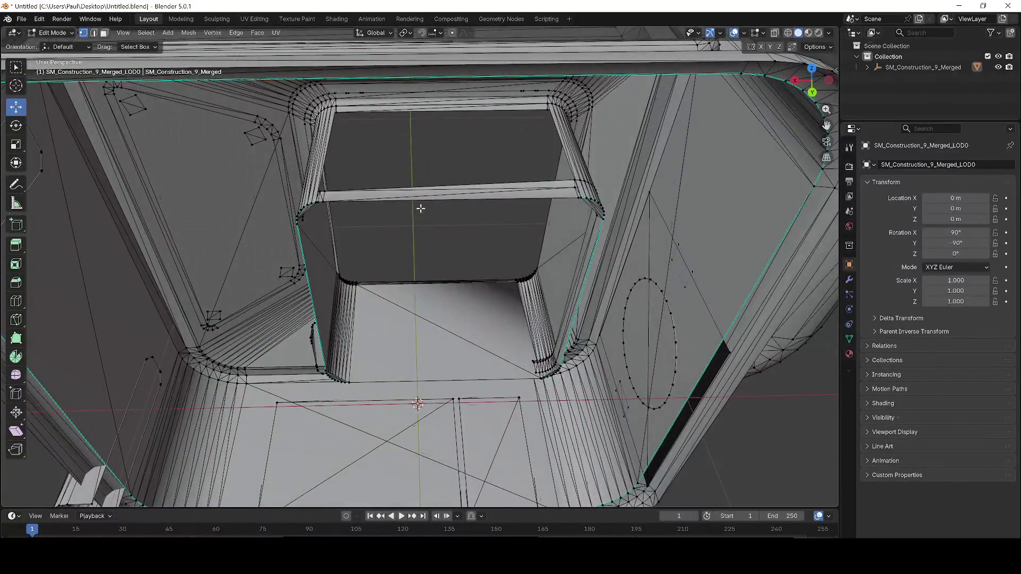
key(ctrl+z)
scroll(363, 198, up, 3)
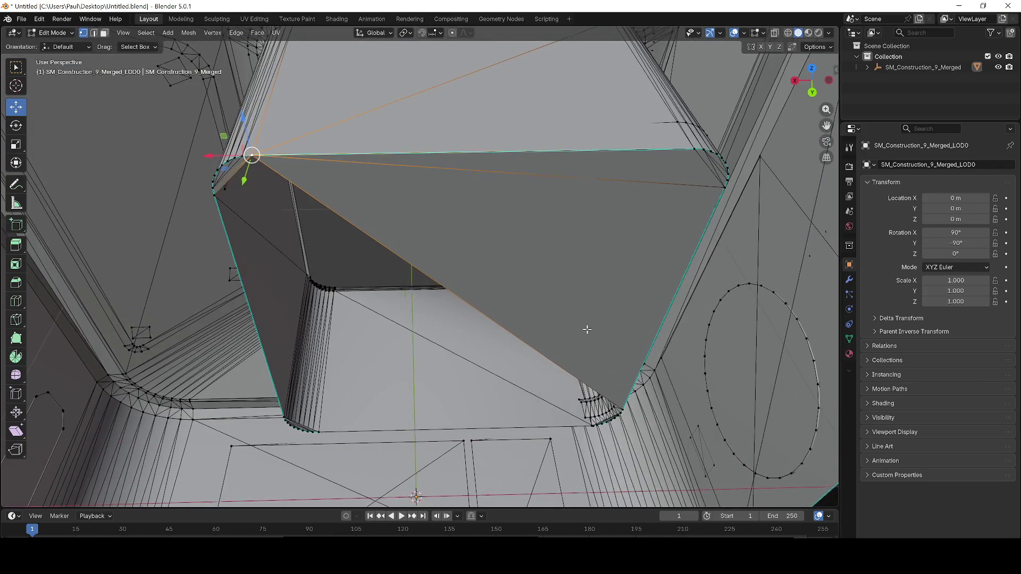
scroll(369, 228, up, 5)
scroll(467, 292, up, 3)
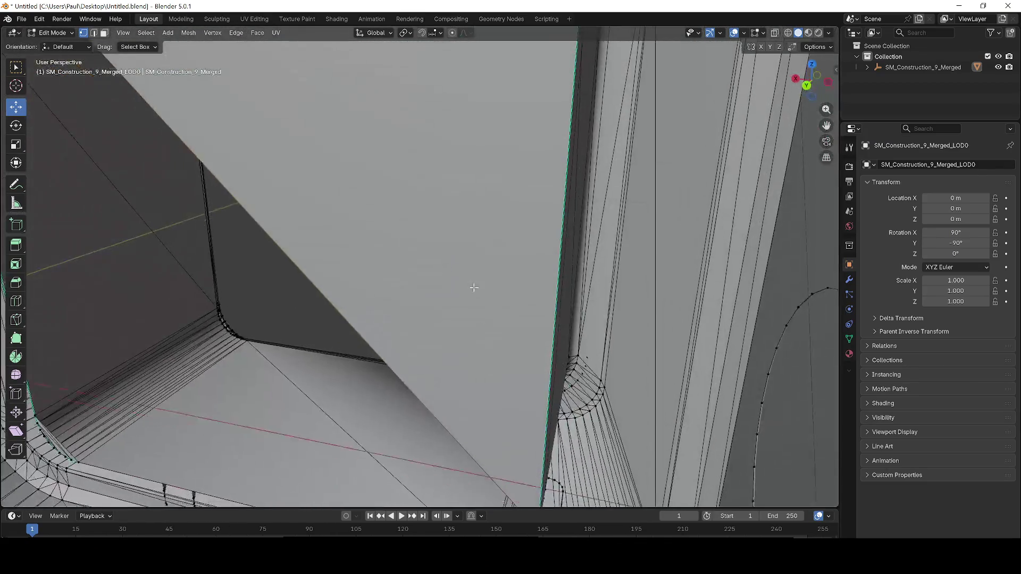
key(x)
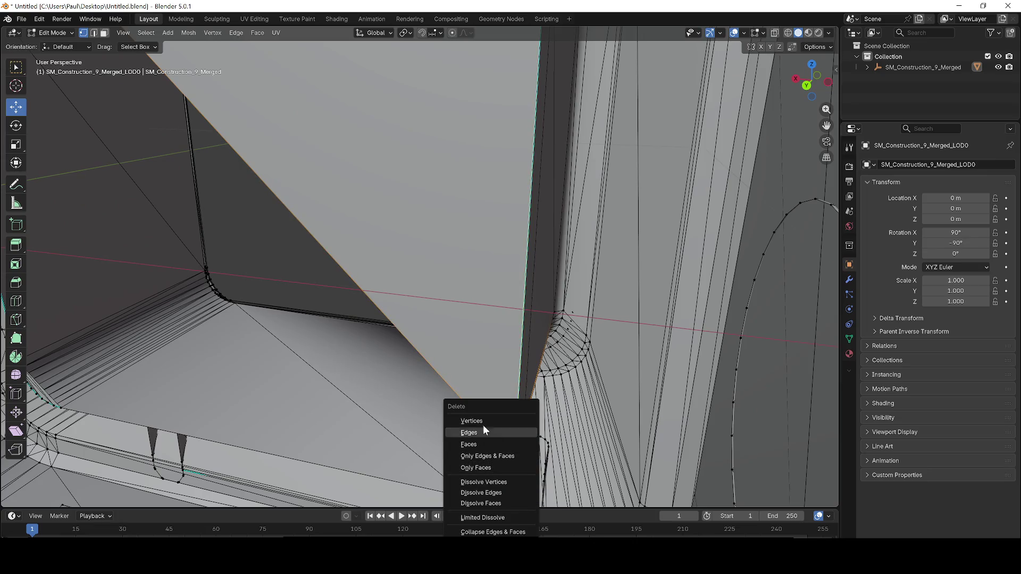
click(483, 425)
Lower the selected edge along Z onto the frame and grab it into position
scroll(432, 359, down, 5)
scroll(432, 359, up, 2)
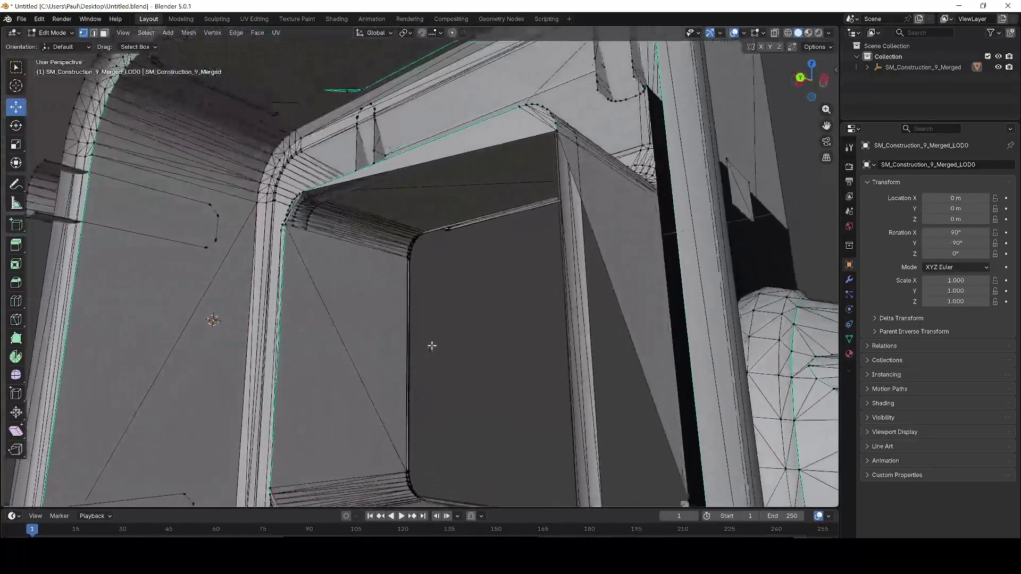
scroll(442, 367, up, 2)
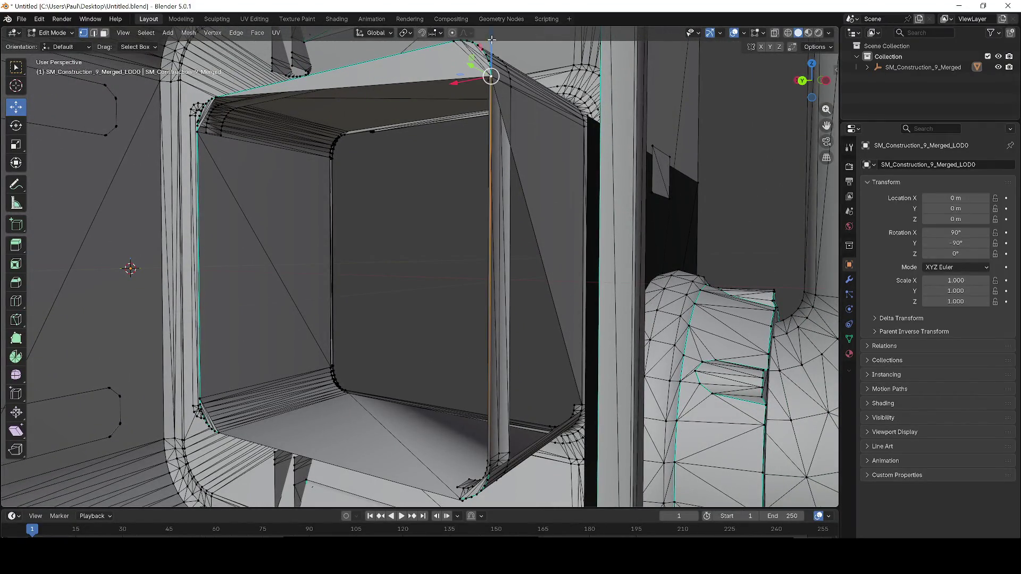
drag(491, 39, 490, 53)
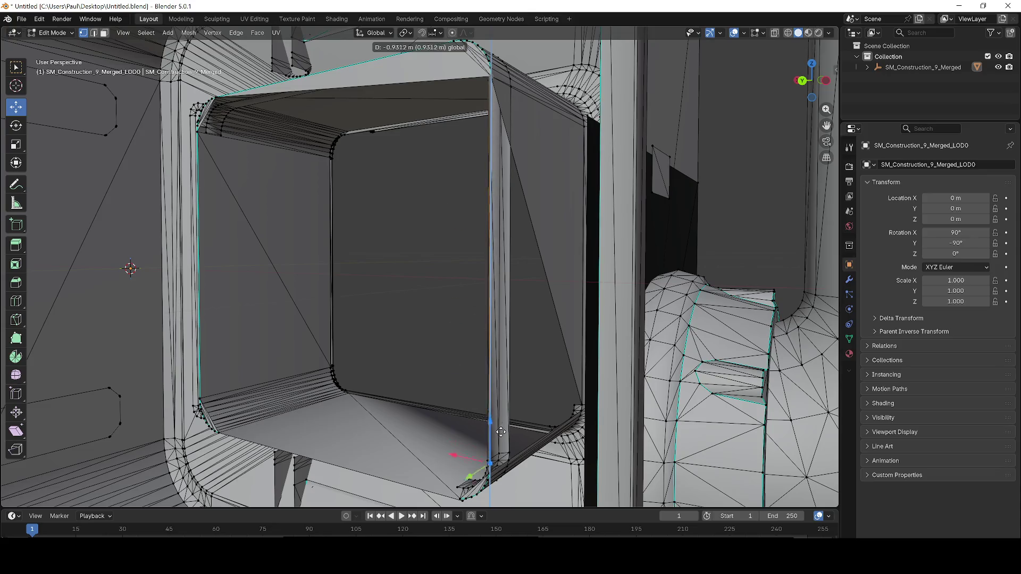
drag(497, 449, 497, 451)
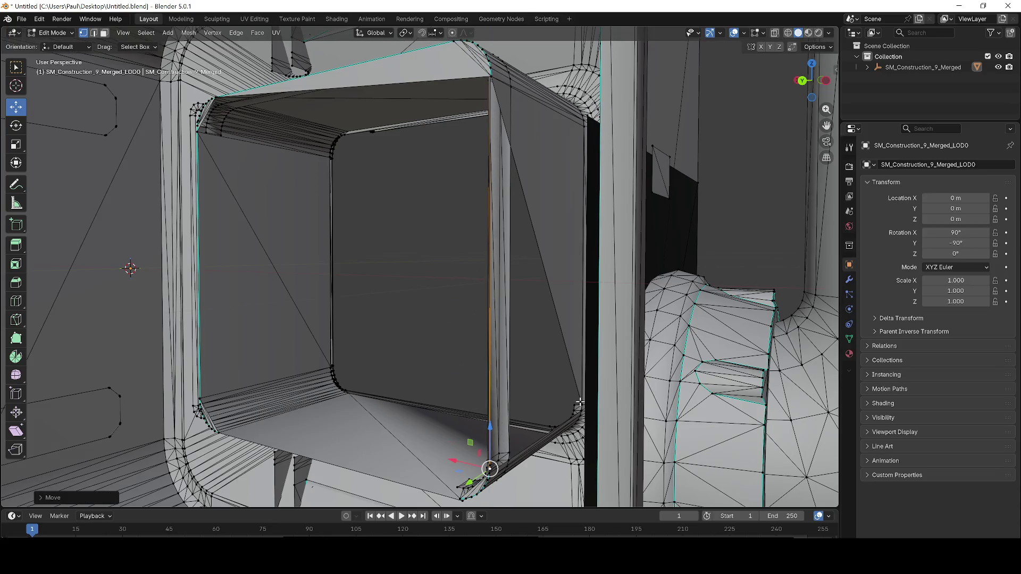
key(g)
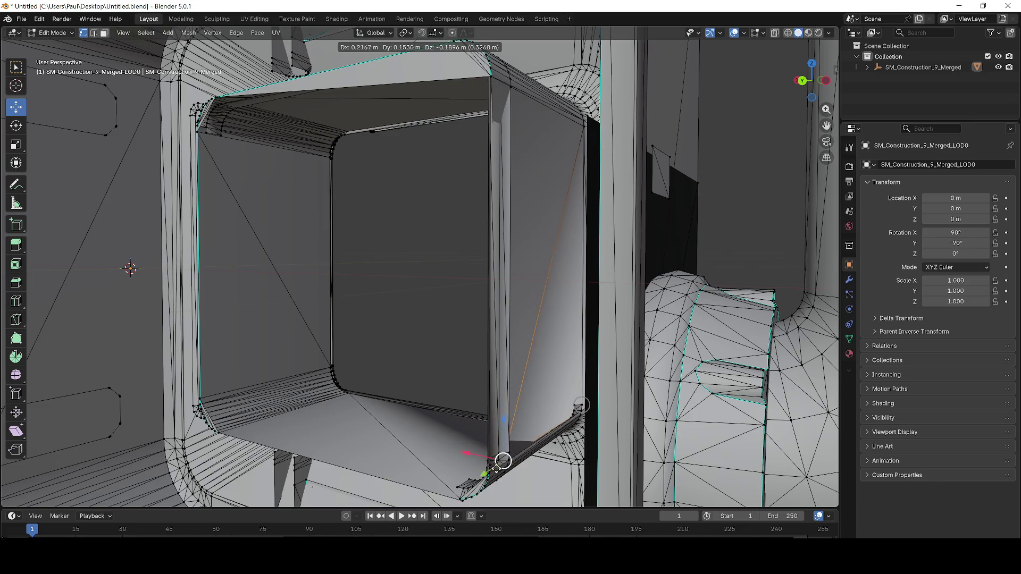
click(509, 469)
Slide the edge along the X axis, then undo the last vertex moves
right_click(372, 338)
scroll(374, 243, up, 3)
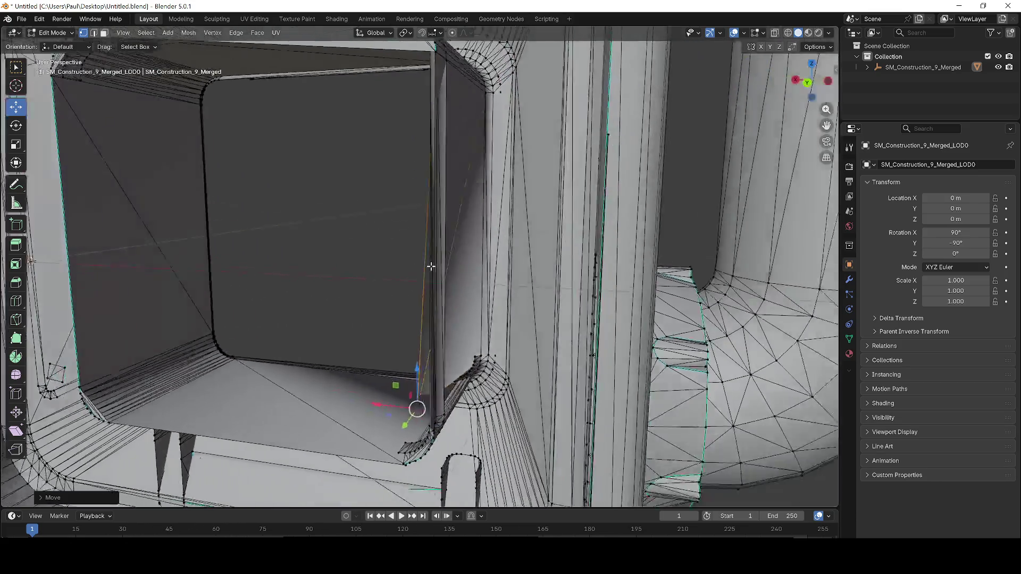
scroll(344, 298, left, 3)
drag(265, 382, 327, 369)
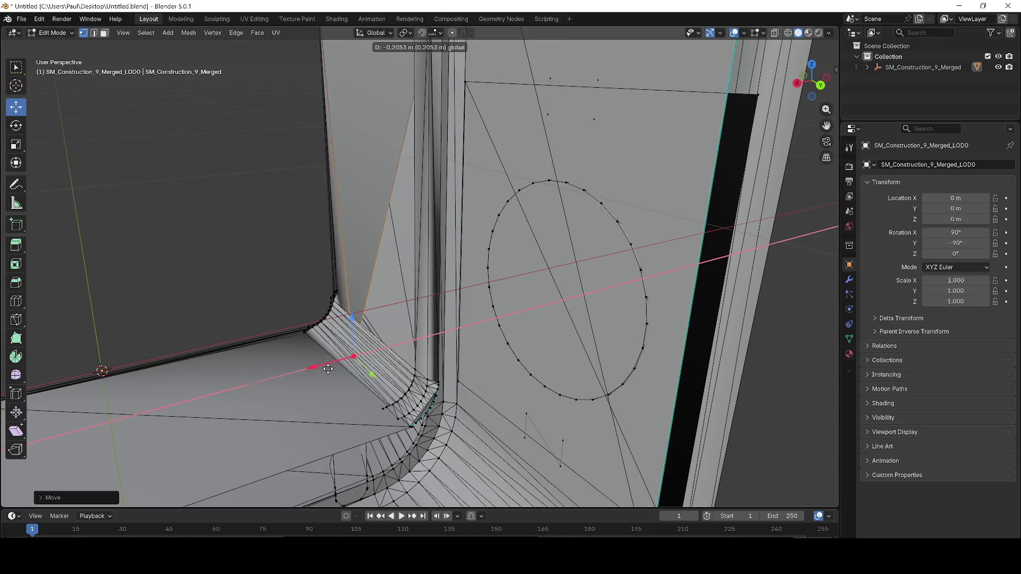
click(322, 364)
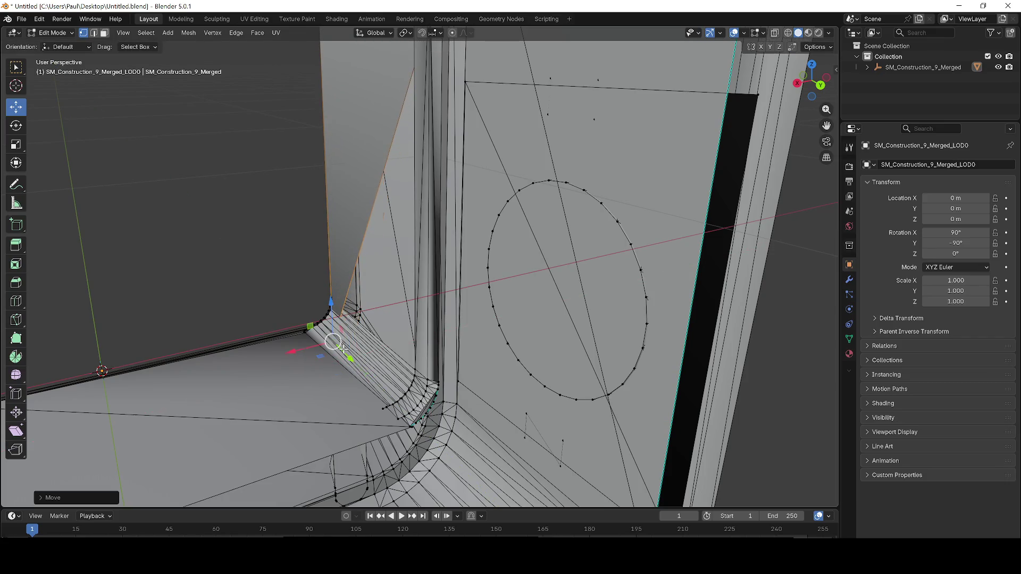
key(ctrl+z)
key(ctrl+z)
key(ctrl+z)
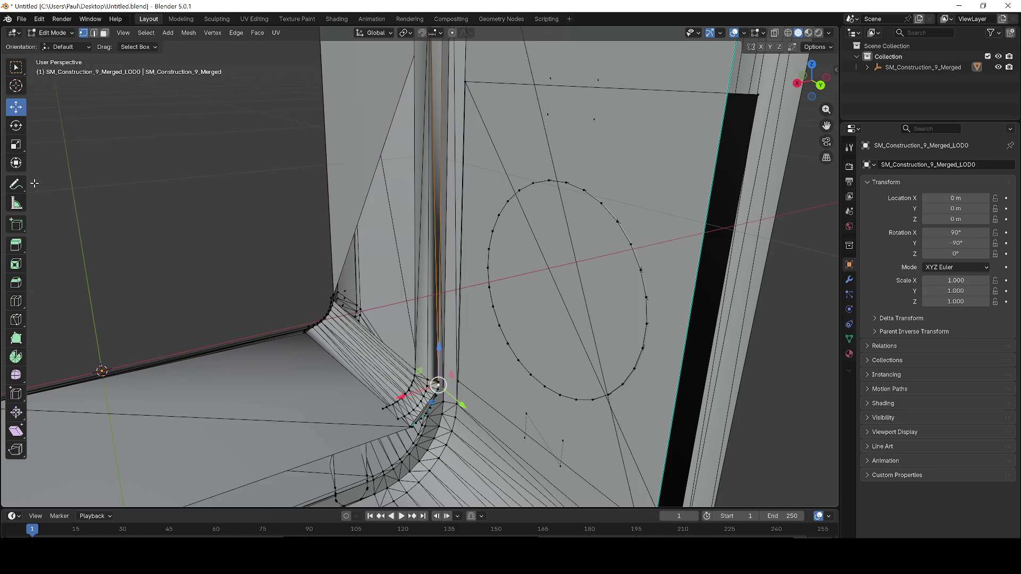
Scale the selection along Y and try an extrusion, undoing it
click(16, 164)
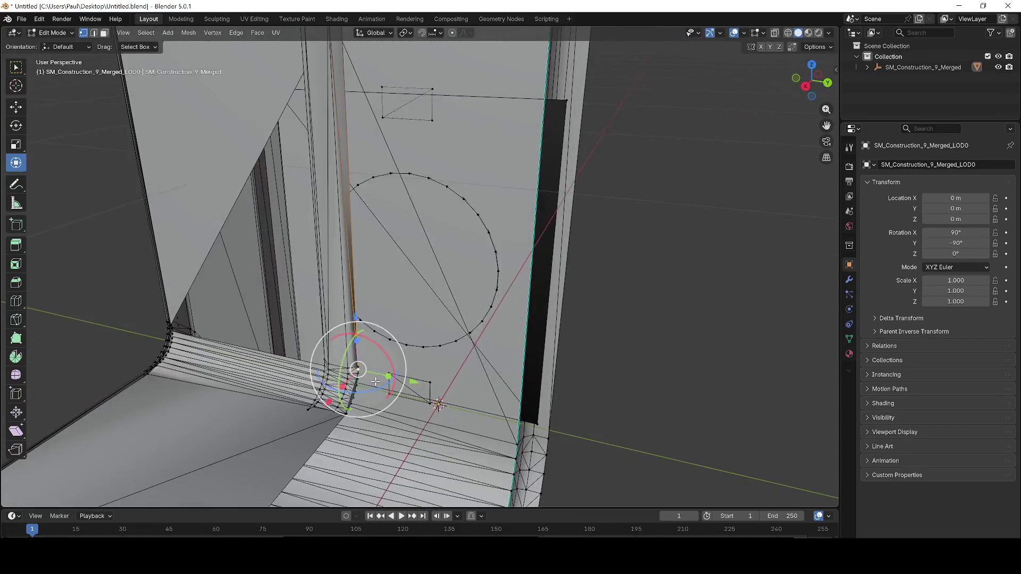
drag(379, 374, 371, 372)
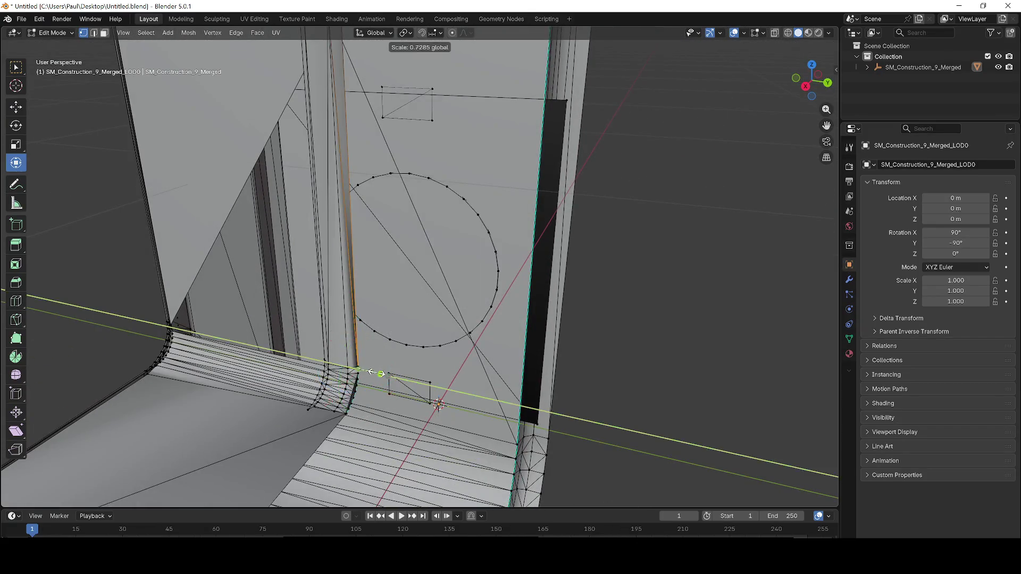
drag(264, 346, 164, 316)
mouse_move(388, 376)
mouse_down()
mouse_move(407, 379)
mouse_move(388, 358)
mouse_up()
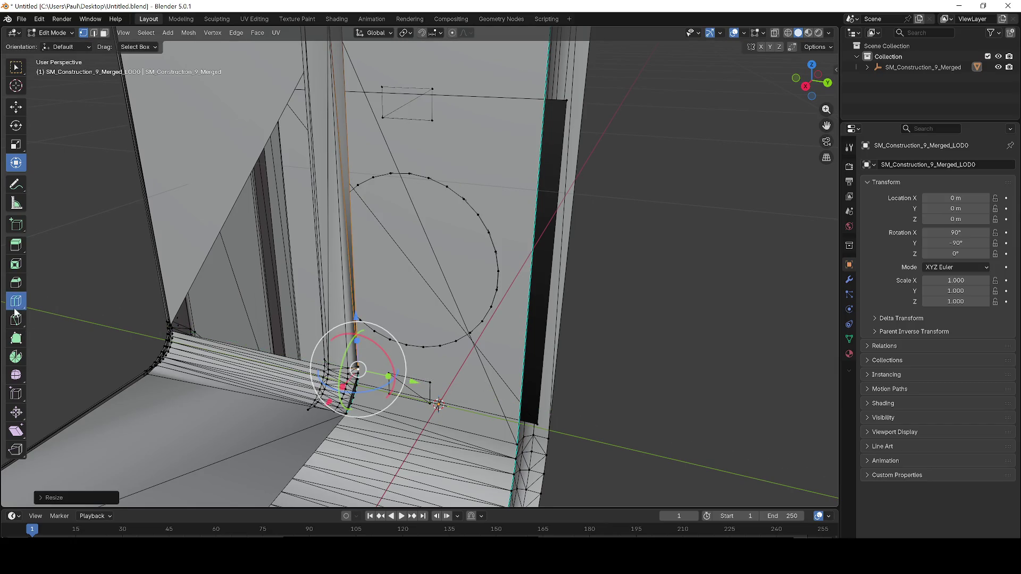
click(16, 245)
drag(326, 369, 319, 367)
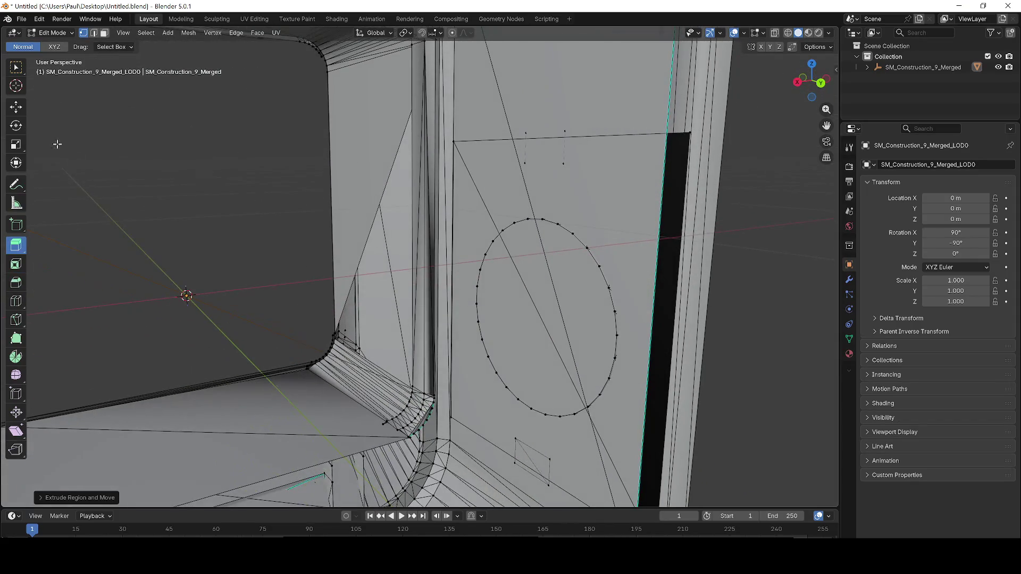
key(ctrl+z)
click(15, 106)
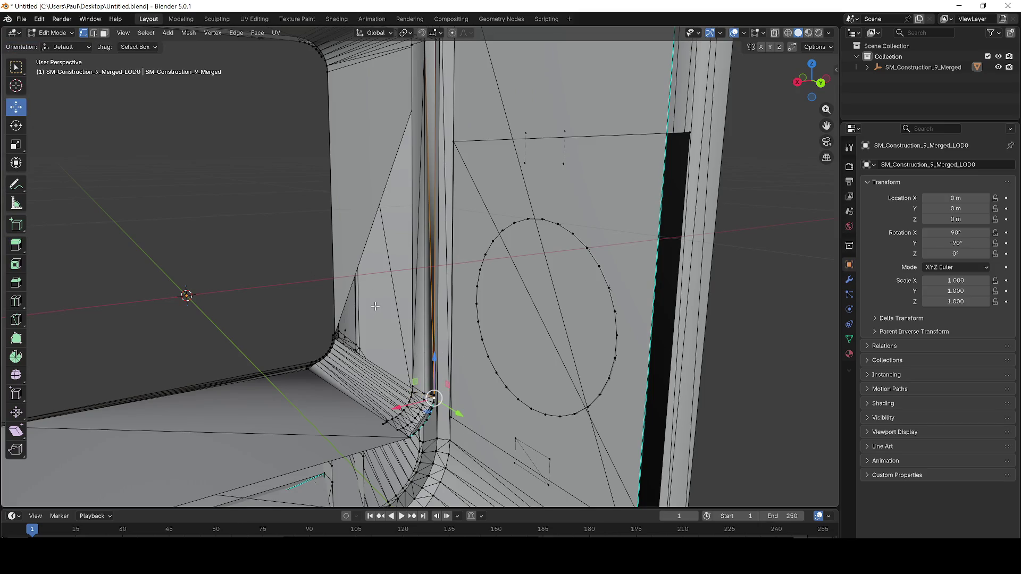
Raise the corner vertex along Z to the top of the opening
scroll(375, 306, up, 2)
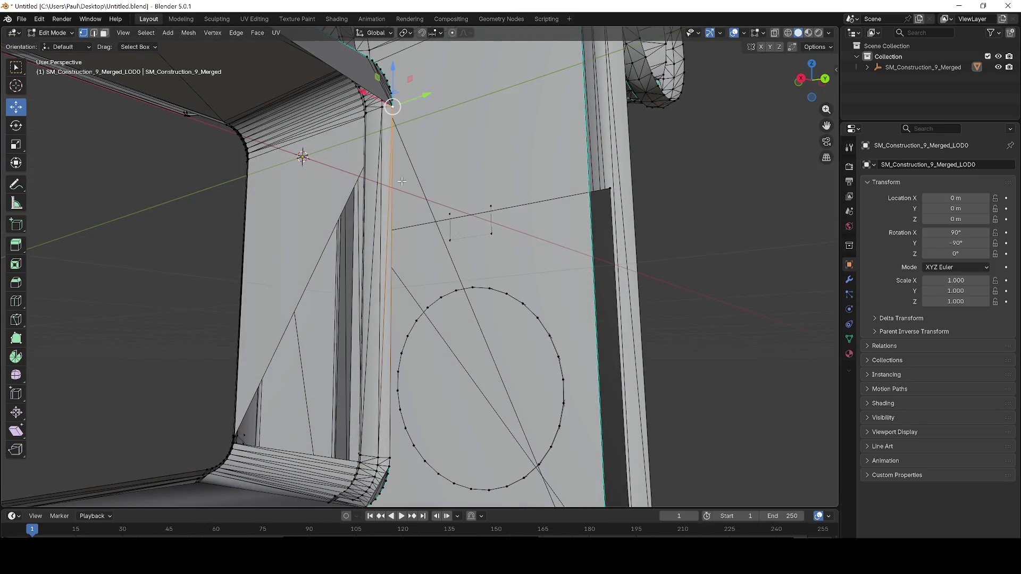
key(ctrl+z)
scroll(368, 277, down, 5)
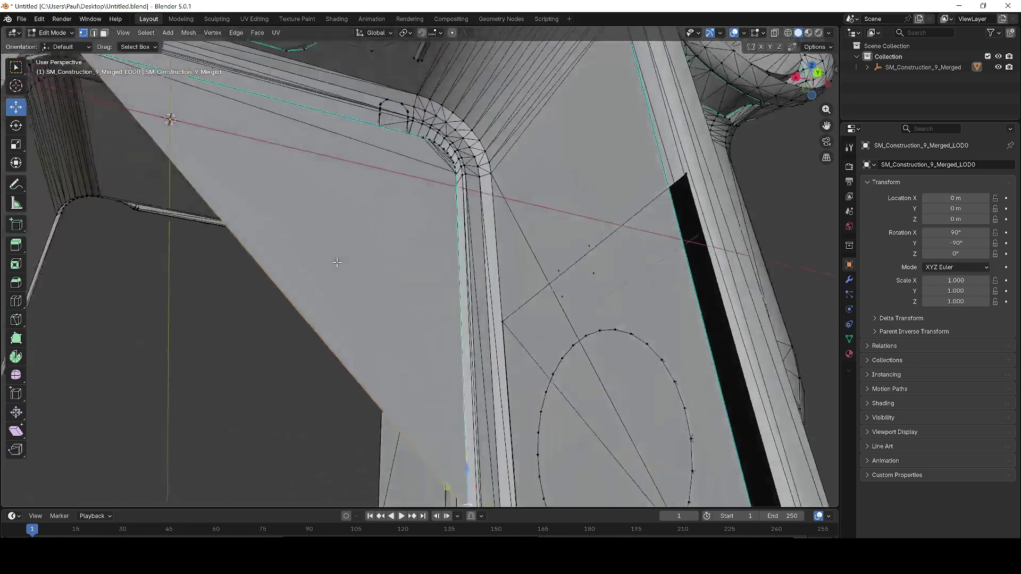
drag(454, 373, 436, 156)
scroll(571, 238, up, 10)
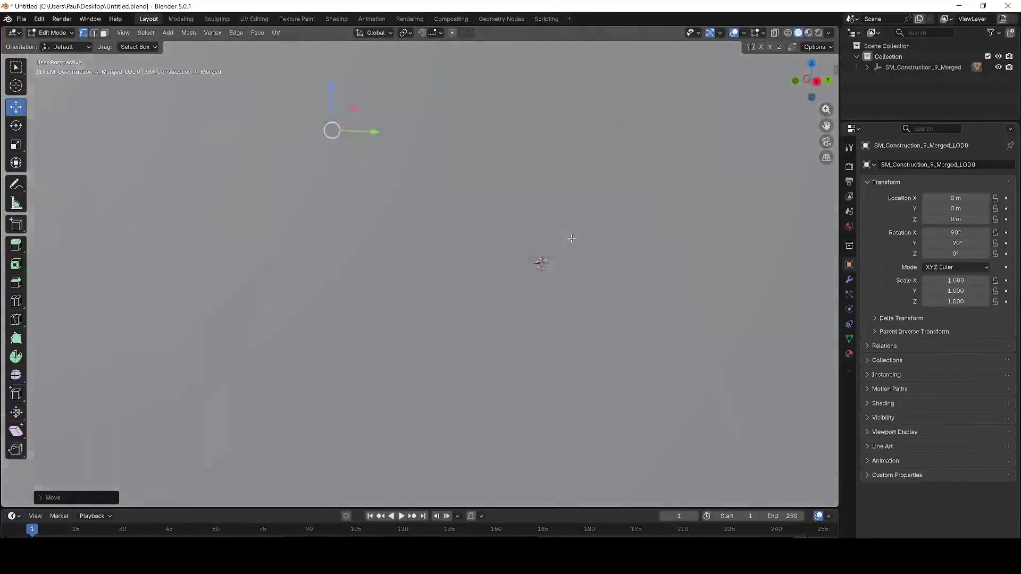
scroll(571, 238, down, 6)
drag(331, 83, 440, 182)
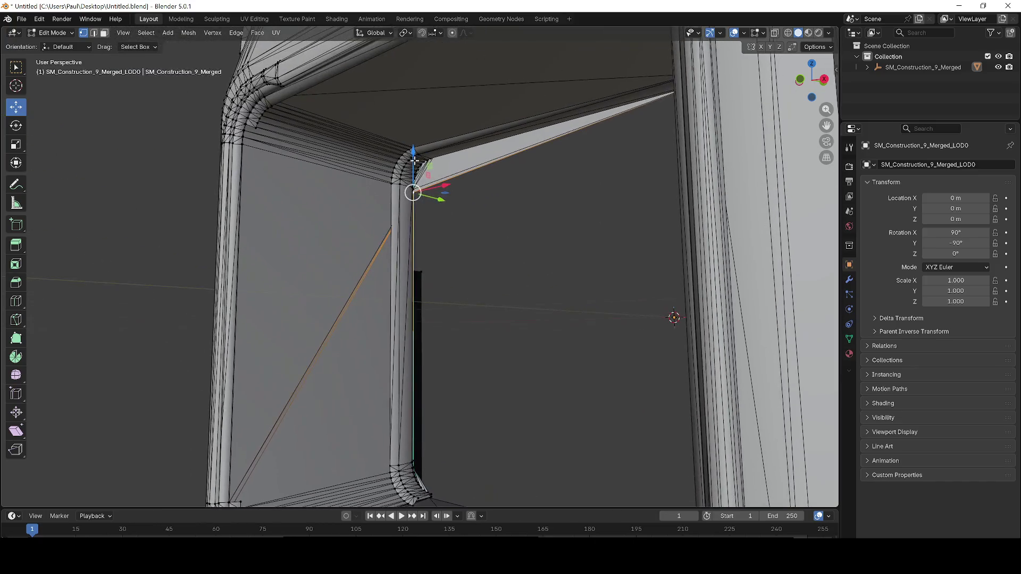
mouse_move(408, 143)
mouse_down()
mouse_move(387, 101)
mouse_move(438, 157)
mouse_move(440, 149)
mouse_up()
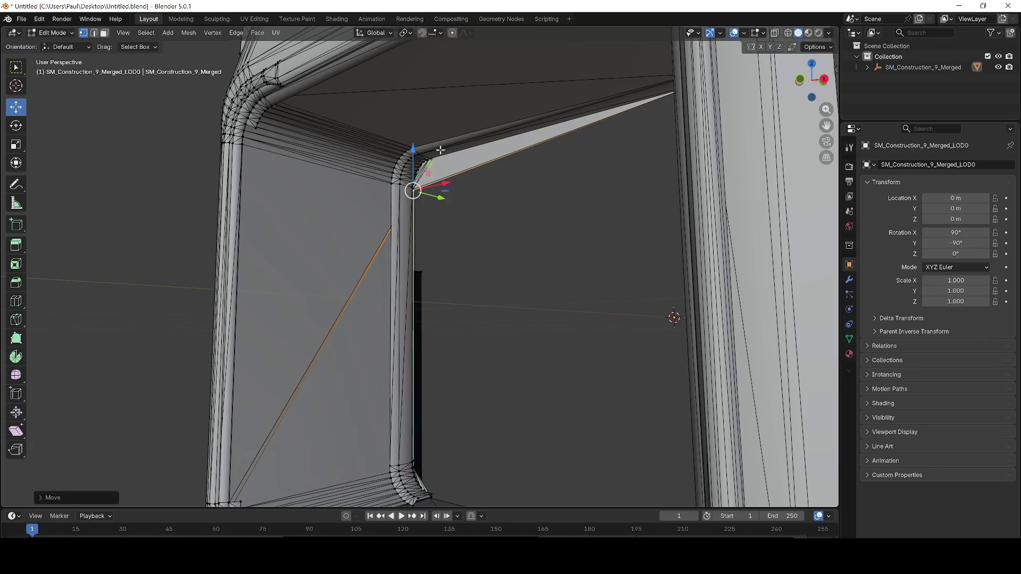
Reselect the corner vertex and nudge it up about 0.037 m along Z
scroll(450, 204, up, 4)
scroll(422, 160, down, 3)
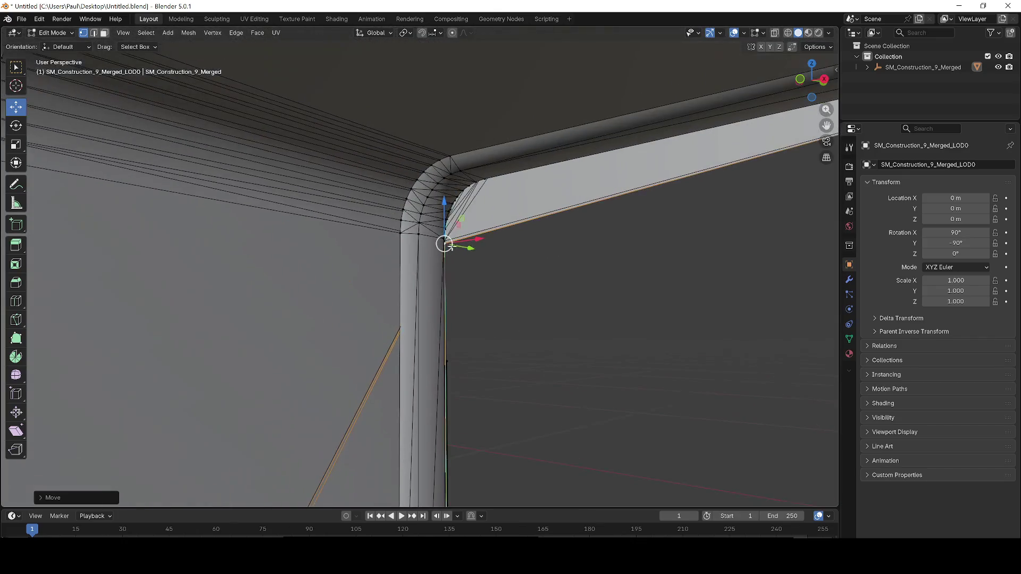
click(496, 313)
scroll(479, 306, down, 2)
click(441, 248)
drag(443, 219, 449, 217)
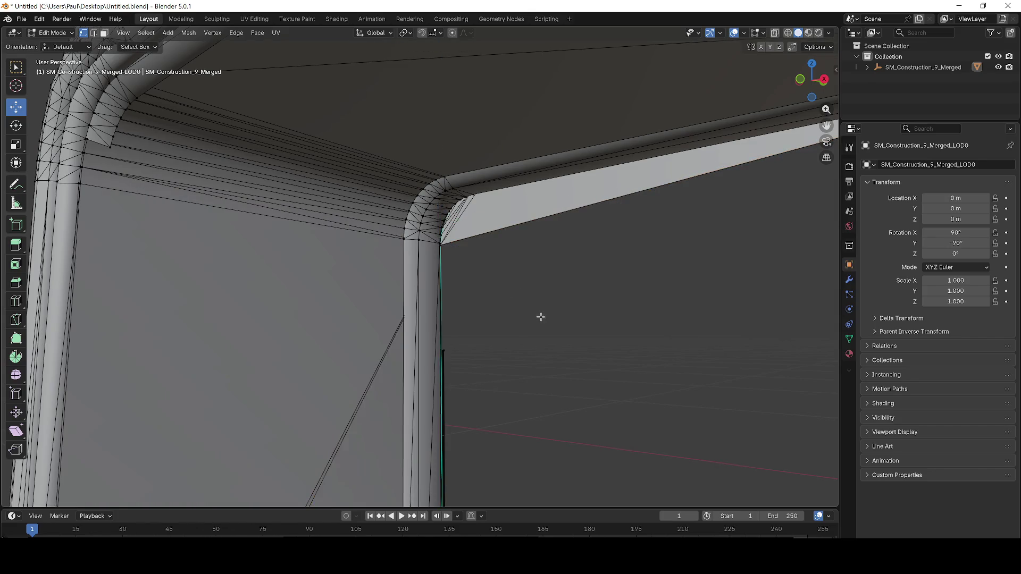
scroll(540, 315, down, 5)
scroll(587, 333, up, 4)
scroll(571, 257, down, 3)
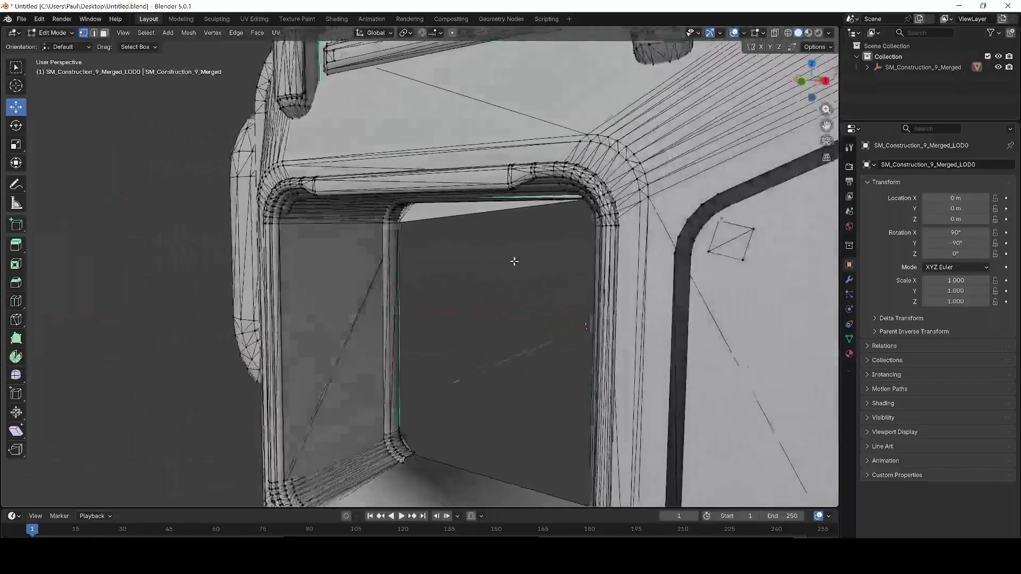
Box-select and delete the stray geometry at the opening corner, undoing the second deletion
scroll(426, 335, up, 3)
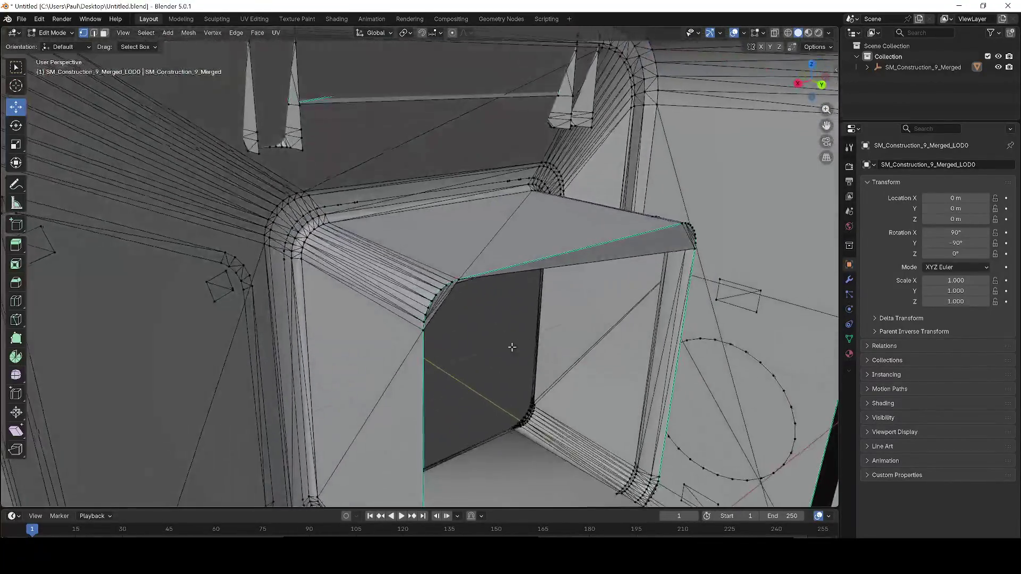
drag(477, 357, 416, 278)
key(x)
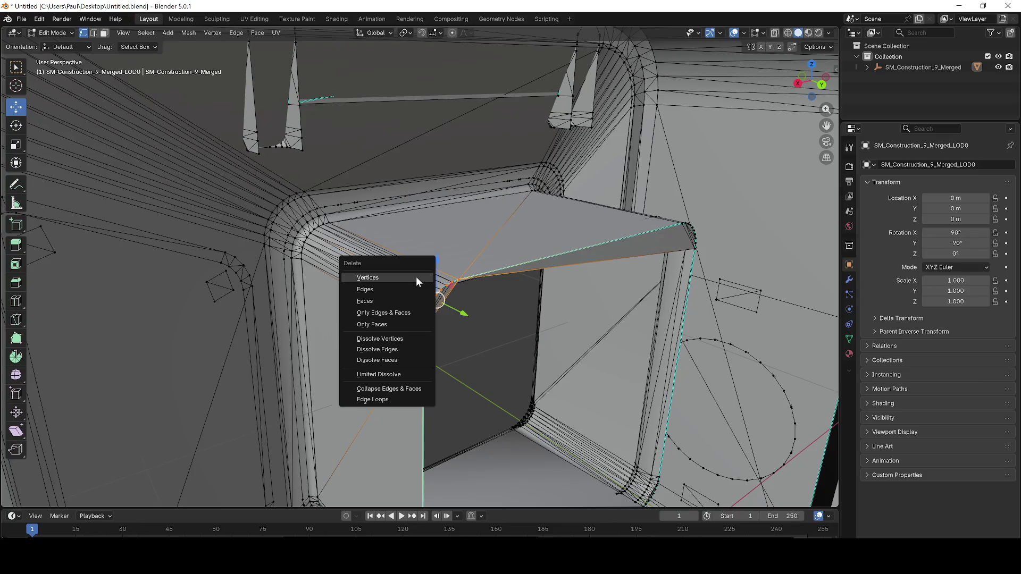
click(417, 277)
scroll(445, 319, up, 3)
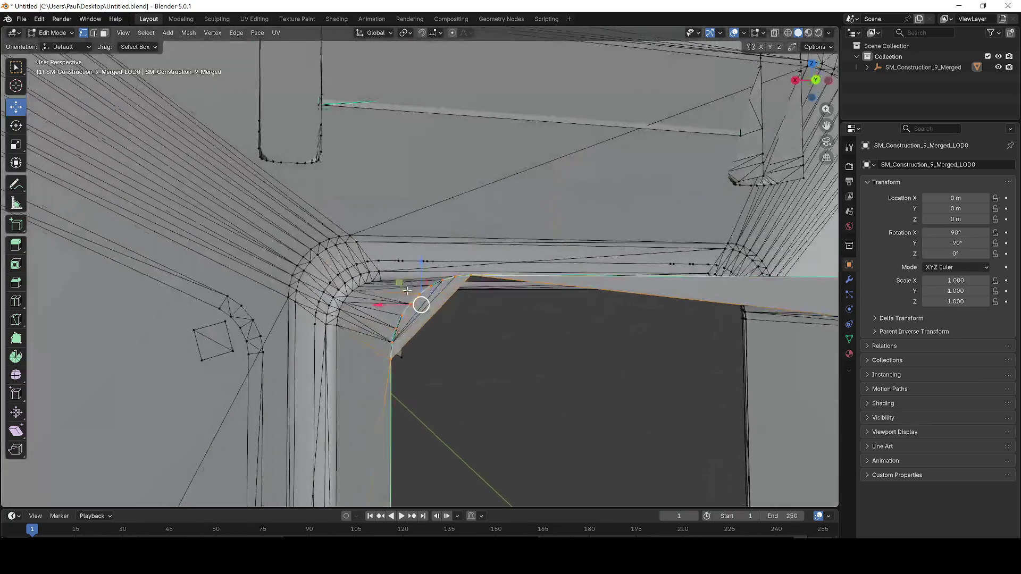
key(x)
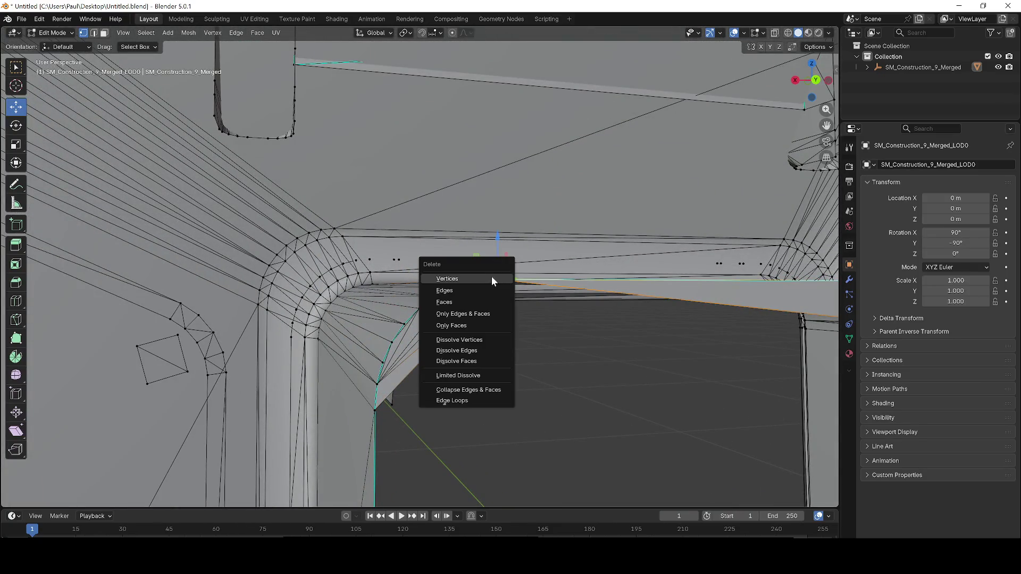
click(491, 276)
key(ctrl+z)
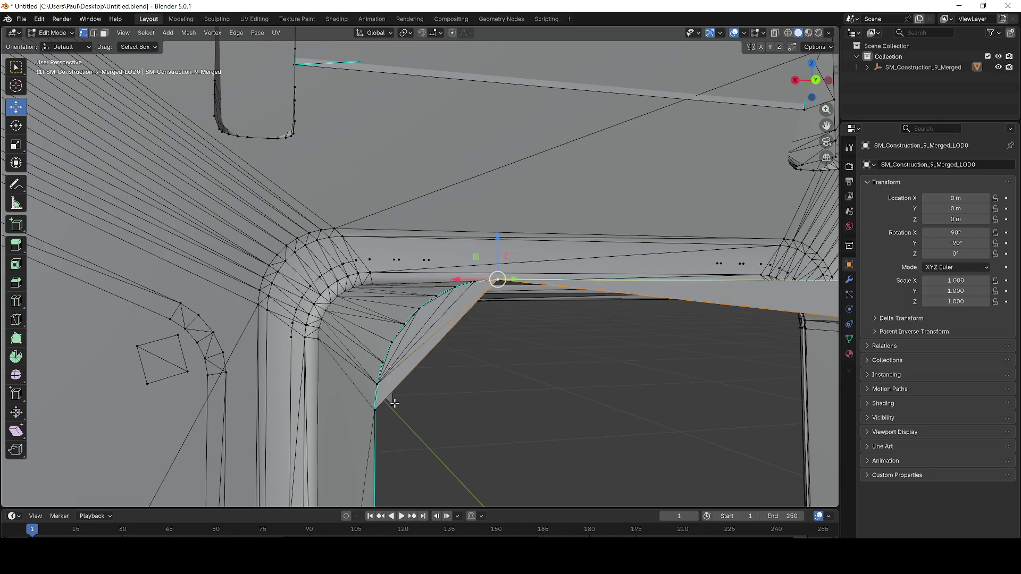
Delete the faces along the curved edge after undoing a bottom-vertex deletion
click(394, 403)
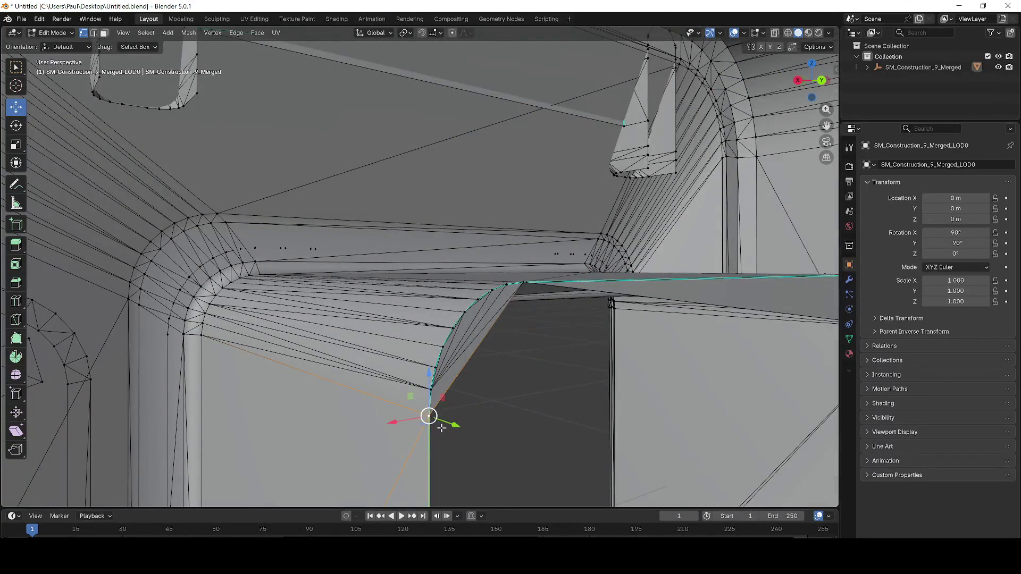
key(x)
click(423, 419)
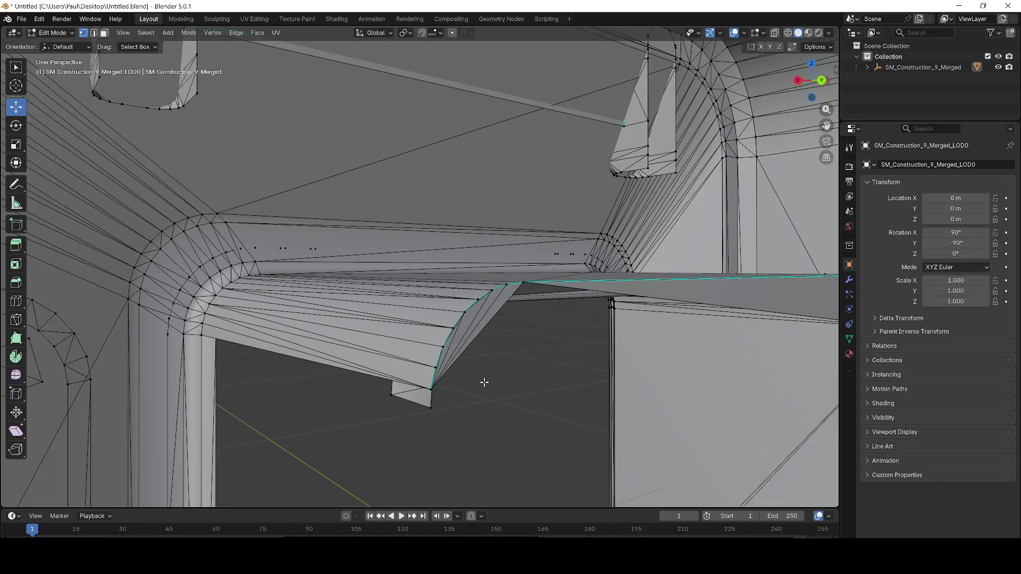
key(ctrl+z)
key(x)
key(Escape)
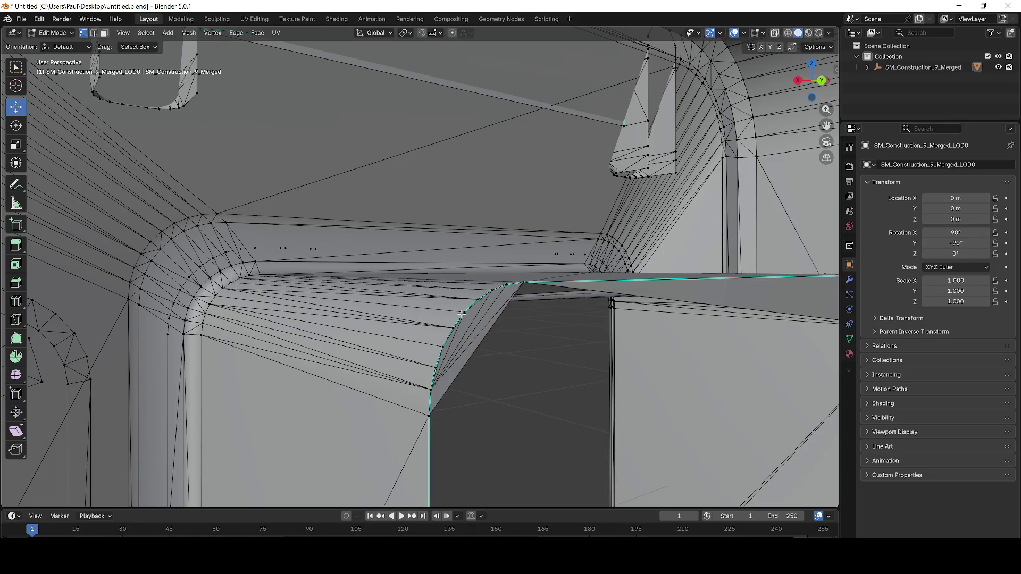
key(x)
click(475, 346)
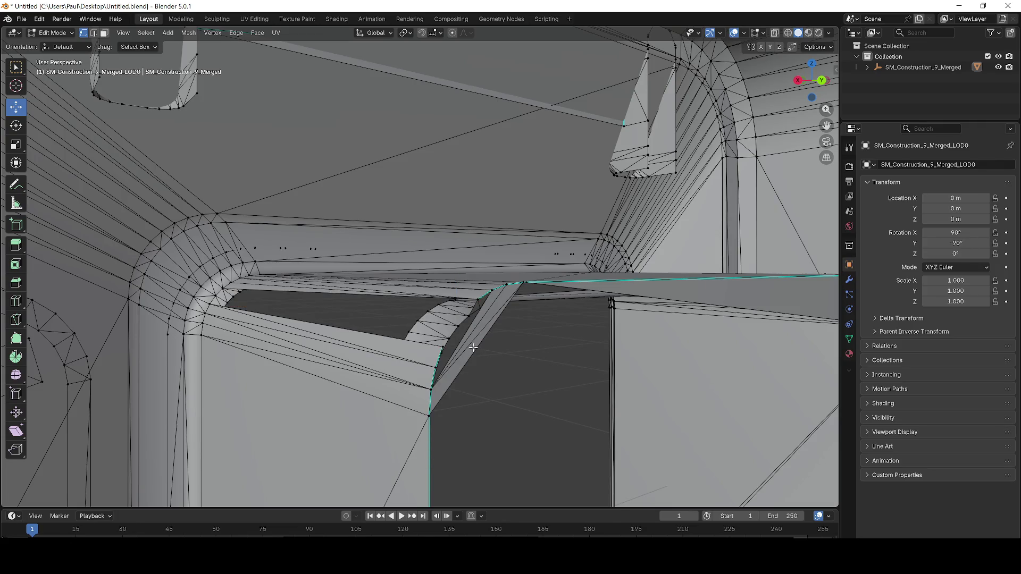
Move the opening's corner vertex into place and raise it along Z
click(456, 321)
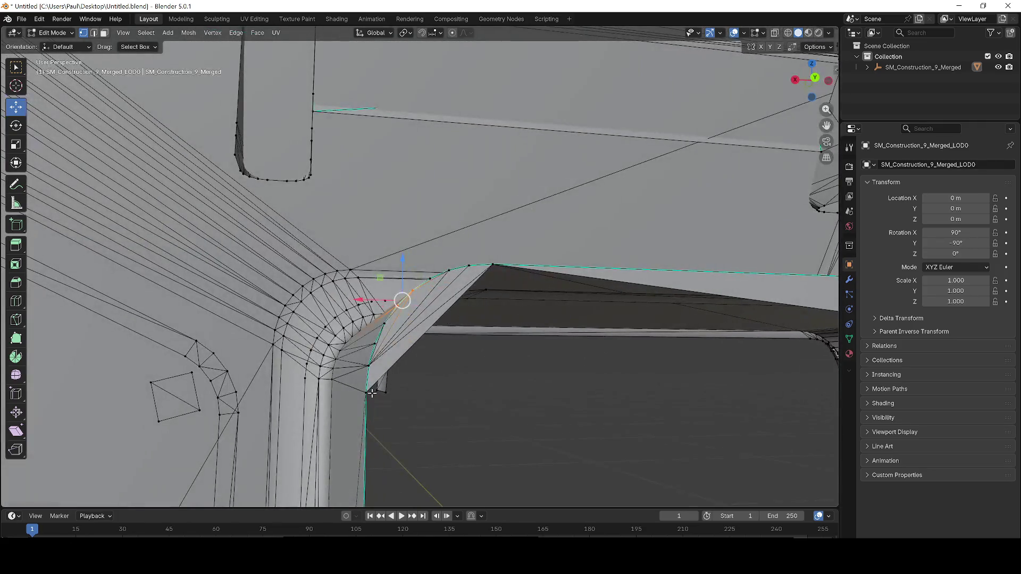
click(366, 394)
drag(368, 364, 346, 345)
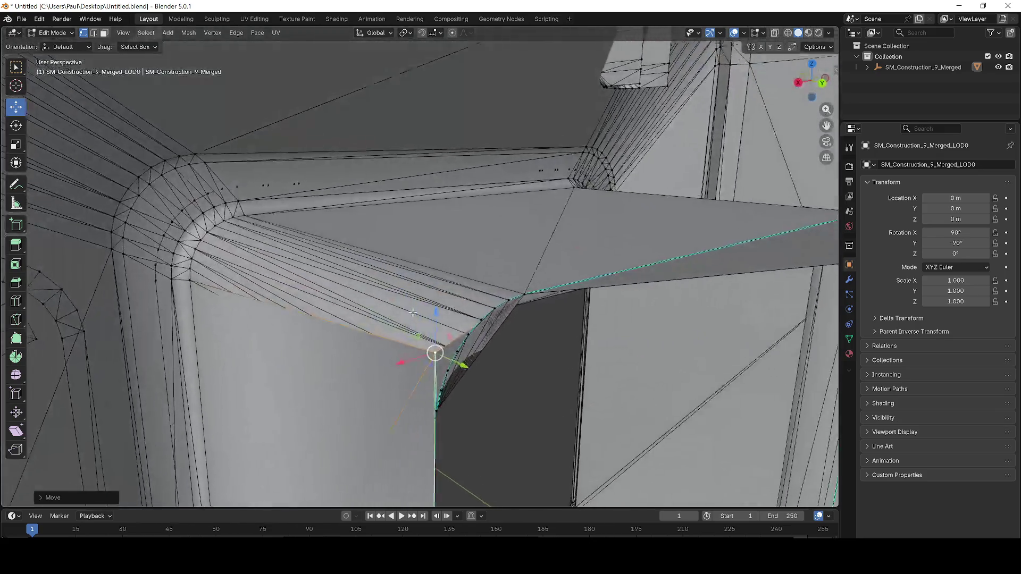
scroll(412, 313, down, 2)
drag(402, 391, 457, 339)
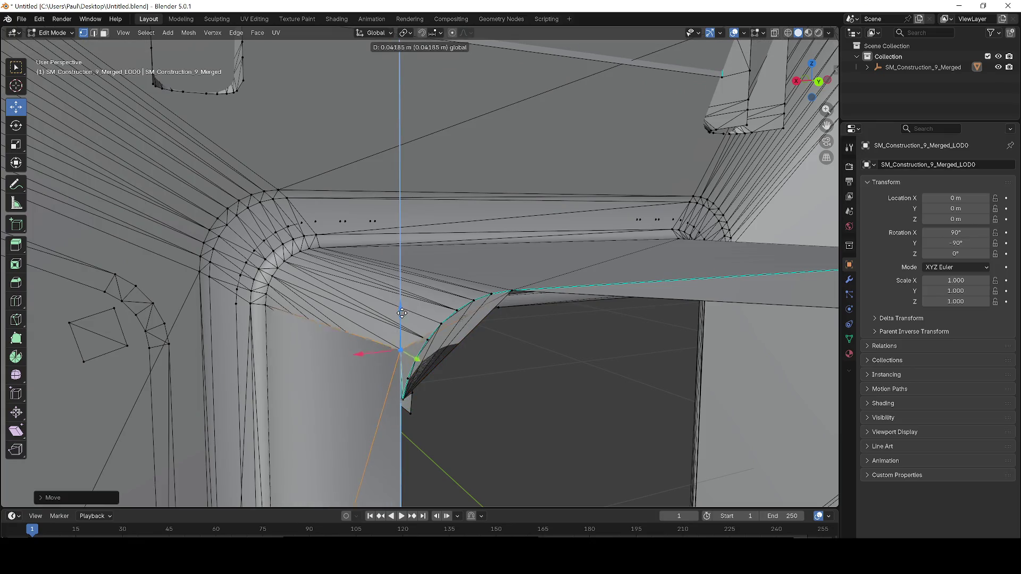
scroll(406, 356, up, 3)
scroll(344, 297, up, 4)
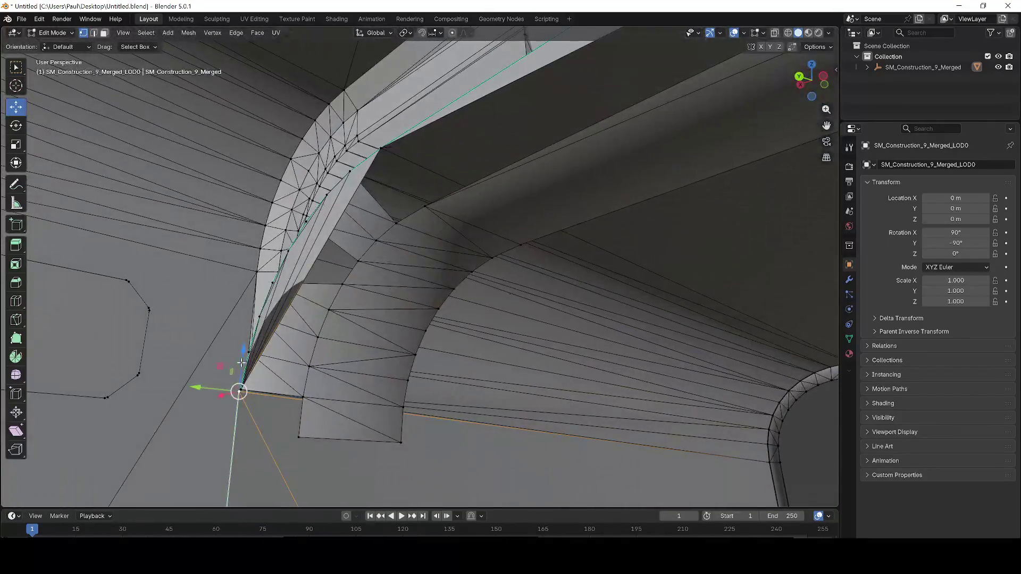
mouse_move(242, 362)
mouse_down()
mouse_move(243, 350)
mouse_move(237, 382)
mouse_move(250, 410)
mouse_move(241, 390)
mouse_up()
mouse_move(249, 352)
mouse_down()
mouse_move(248, 372)
mouse_move(342, 429)
mouse_move(348, 379)
mouse_move(335, 319)
mouse_move(381, 336)
mouse_up()
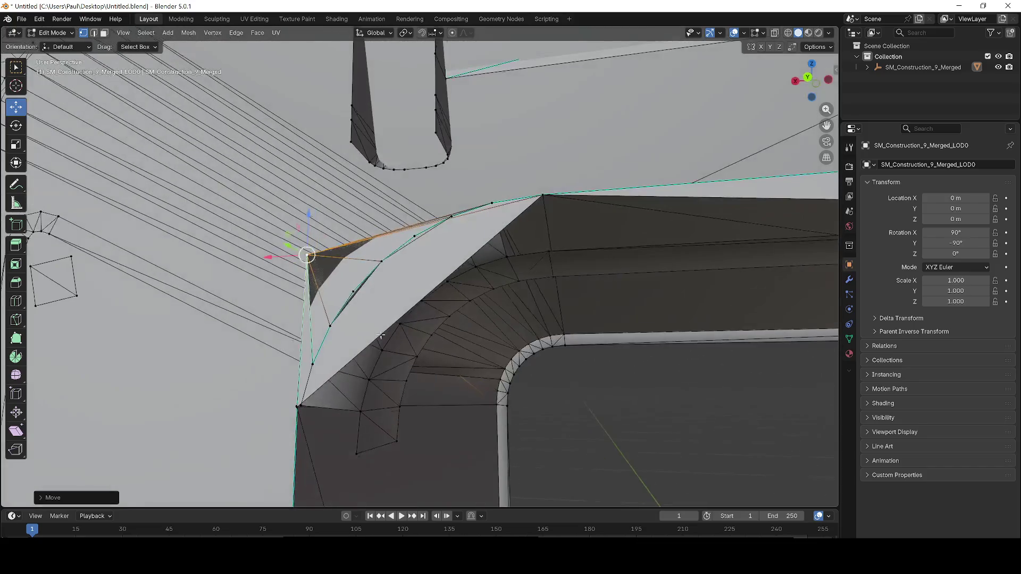
Raise the lower corner vertex along Z and select the next corner vertex
click(298, 407)
mouse_move(299, 372)
mouse_down()
mouse_move(314, 358)
mouse_move(312, 253)
mouse_move(324, 221)
mouse_up()
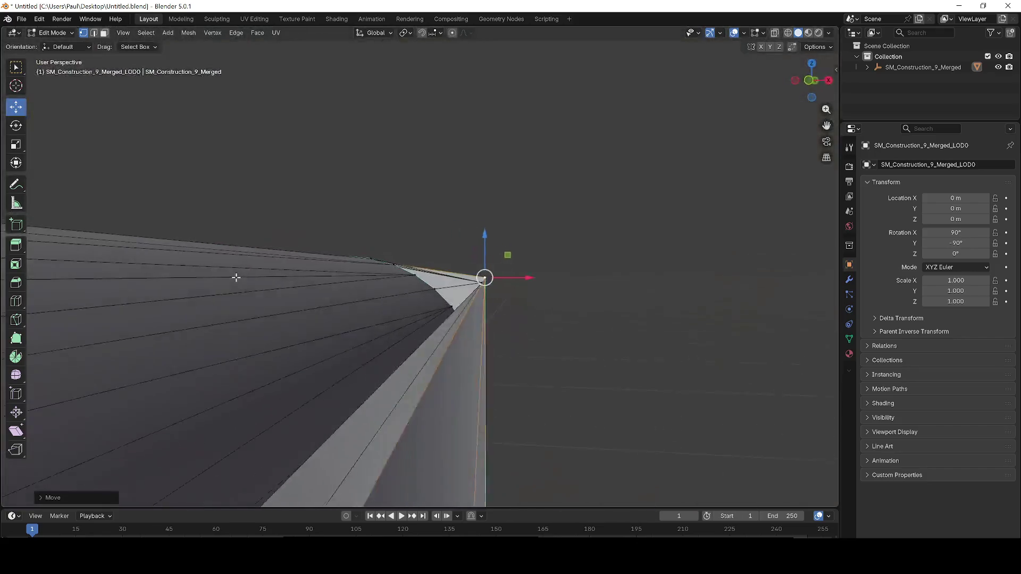
mouse_move(235, 277)
mouse_down()
mouse_move(441, 280)
mouse_move(401, 338)
mouse_move(372, 298)
mouse_move(548, 351)
mouse_up()
alt+click(366, 297)
click(584, 417)
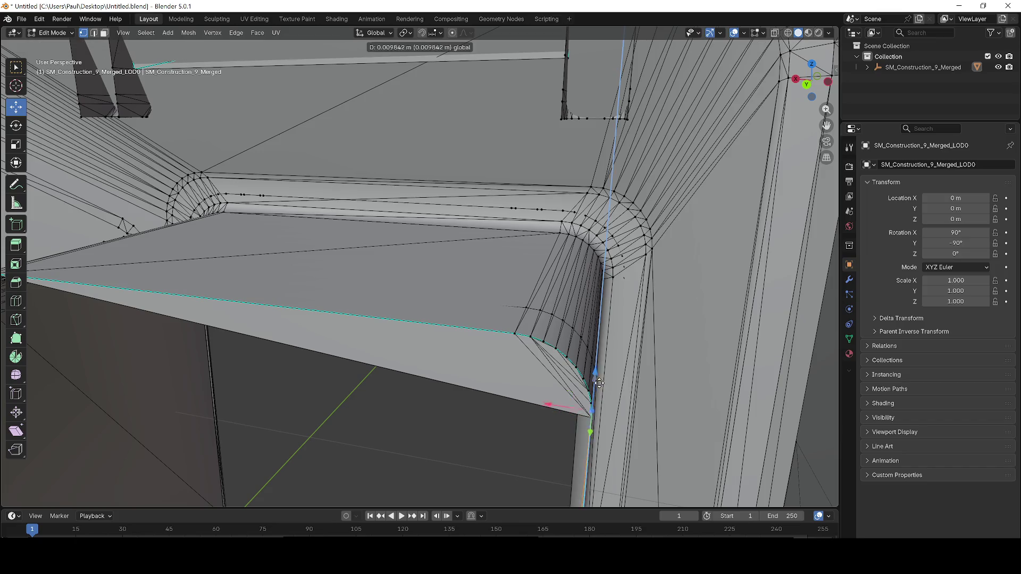
Dissolve the edge loop along the bevelled corner of the opening
drag(607, 388, 549, 368)
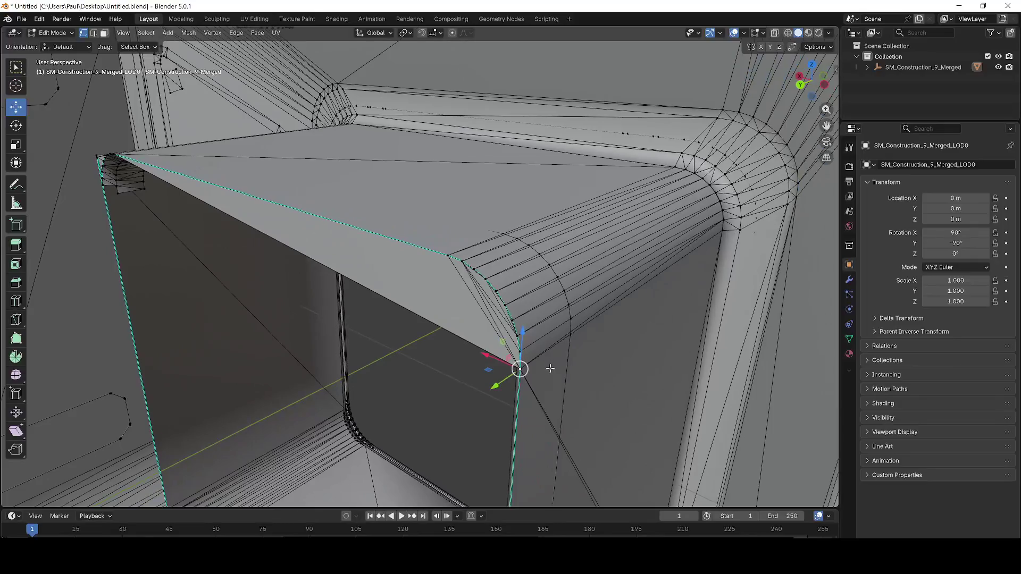
alt+click(458, 247)
key(x)
click(420, 328)
Move the bevel's lower vertex upward and dissolve the leftover geometry
click(447, 256)
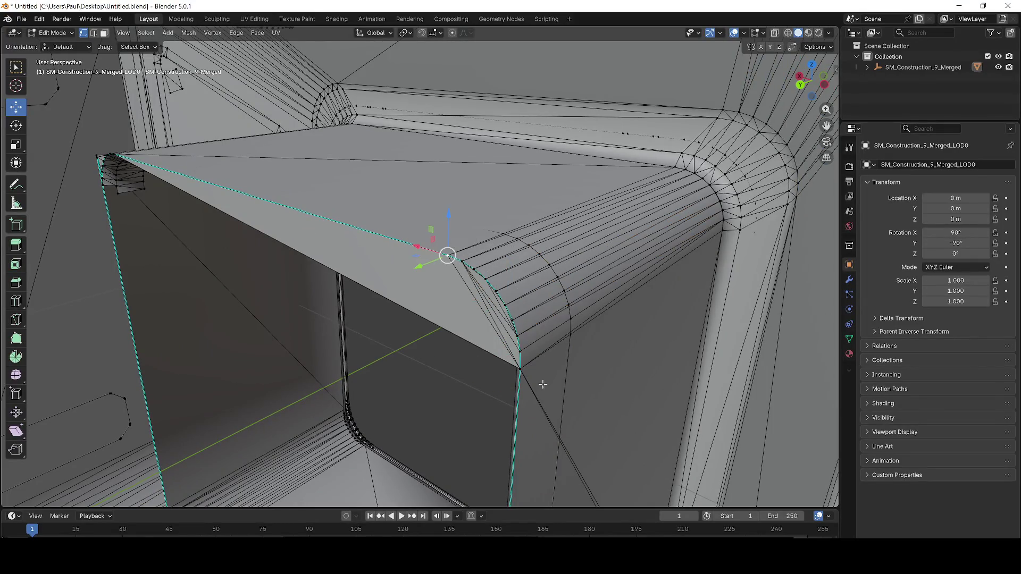
click(520, 366)
drag(520, 365, 522, 228)
key(x)
click(516, 364)
Snap the lower corner vertex up to the top corner and check it from the side
click(519, 366)
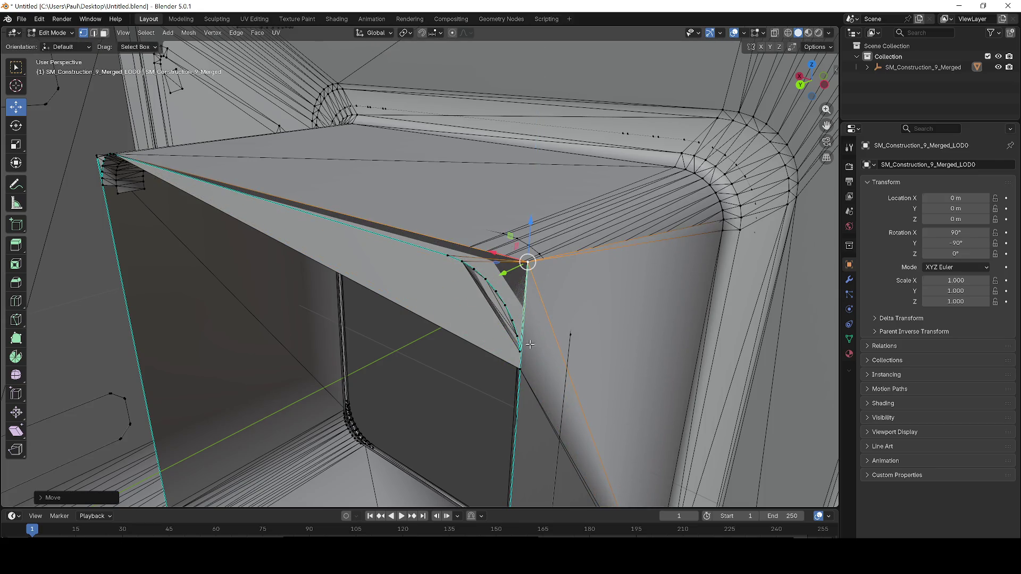
click(518, 369)
mouse_move(520, 332)
mouse_down()
mouse_move(530, 226)
mouse_move(511, 286)
mouse_move(519, 250)
mouse_up()
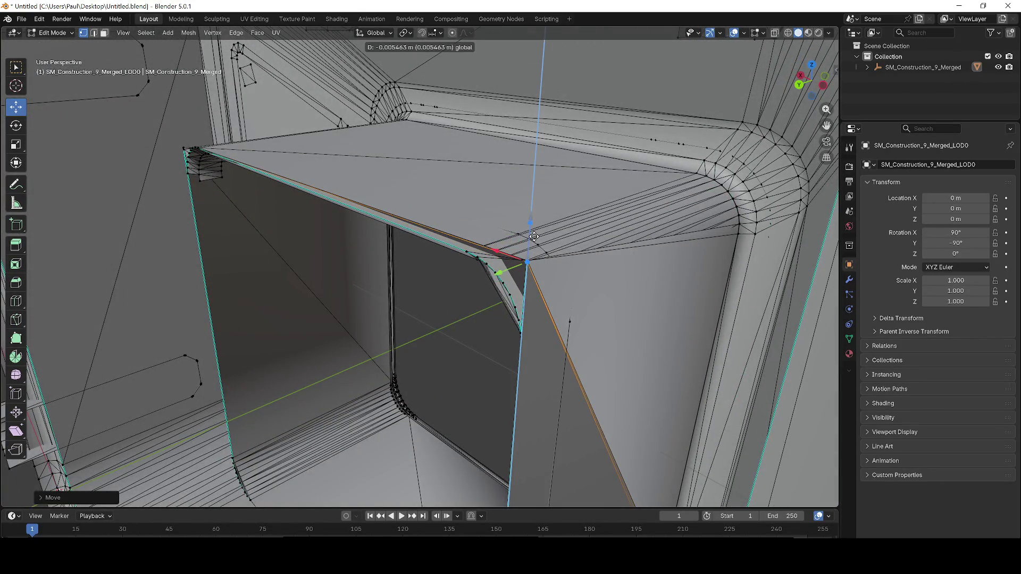
scroll(536, 318, up, 1)
drag(536, 318, 460, 299)
mouse_move(428, 170)
mouse_down()
mouse_move(433, 281)
mouse_move(426, 116)
mouse_move(428, 167)
mouse_up()
scroll(542, 351, up, 5)
scroll(553, 186, down, 4)
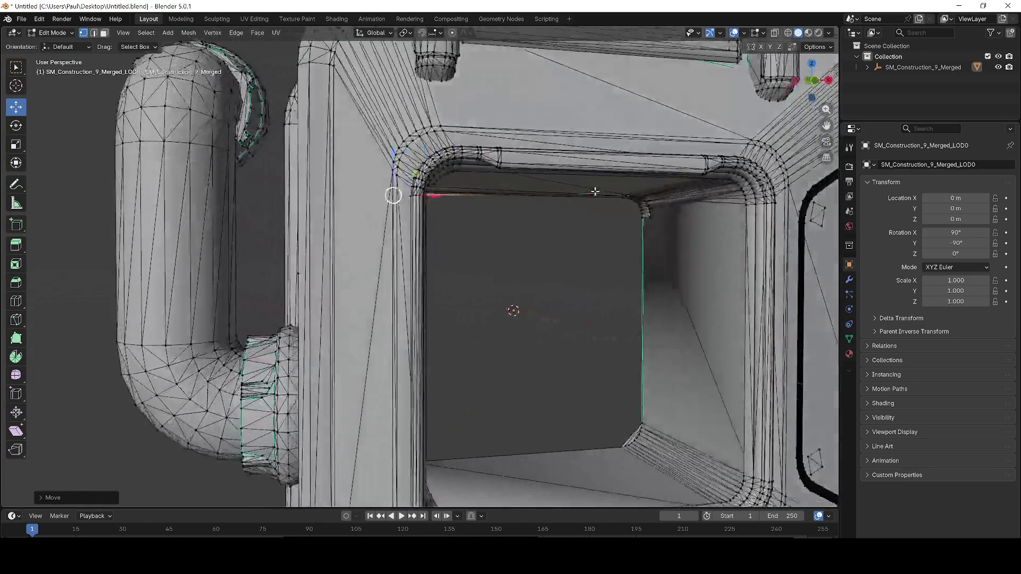
scroll(601, 229, down, 8)
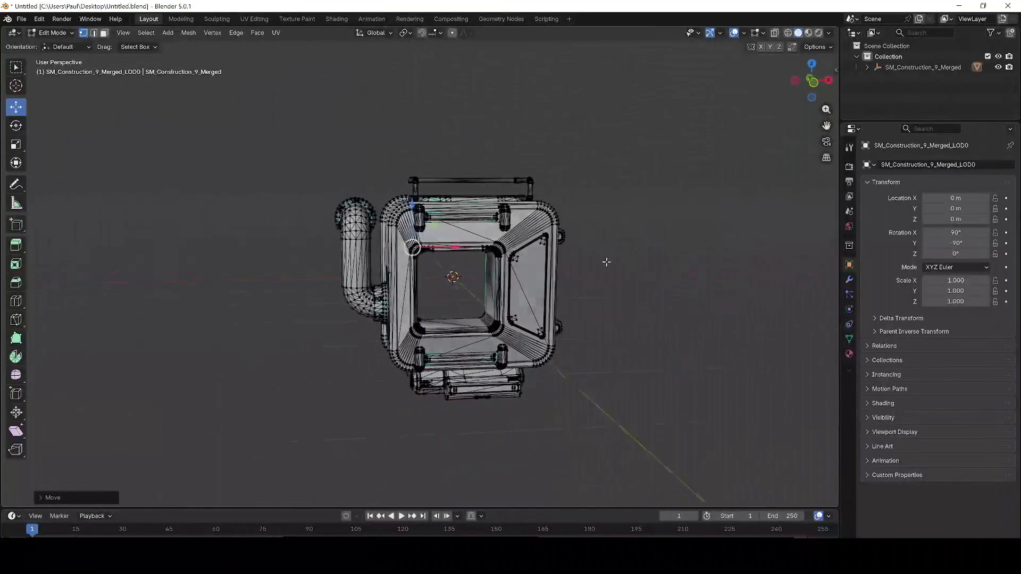
Export the cleaned mesh from Blender as Untitled.fbx
click(21, 19)
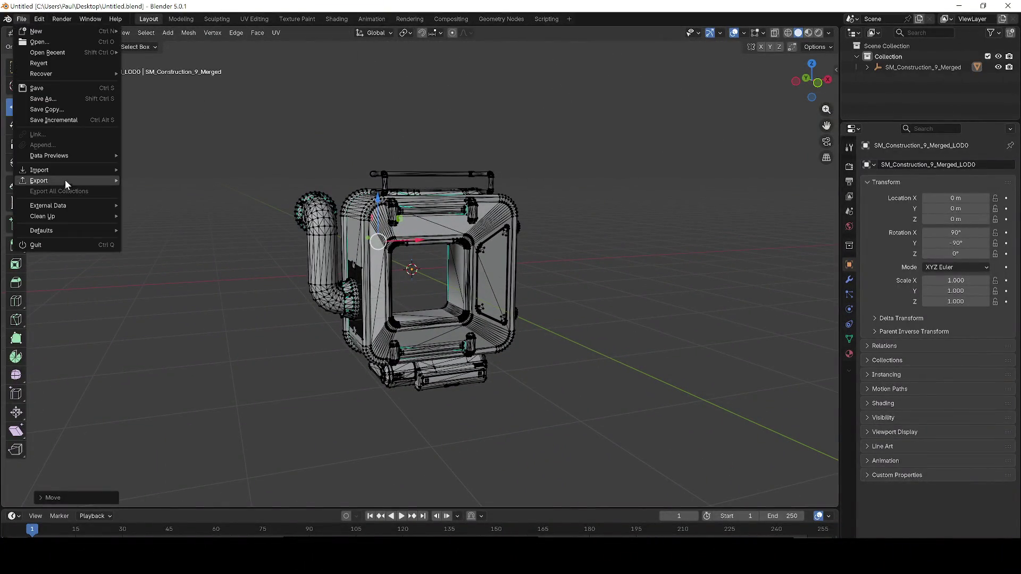
mouse_move(65, 180)
click(168, 263)
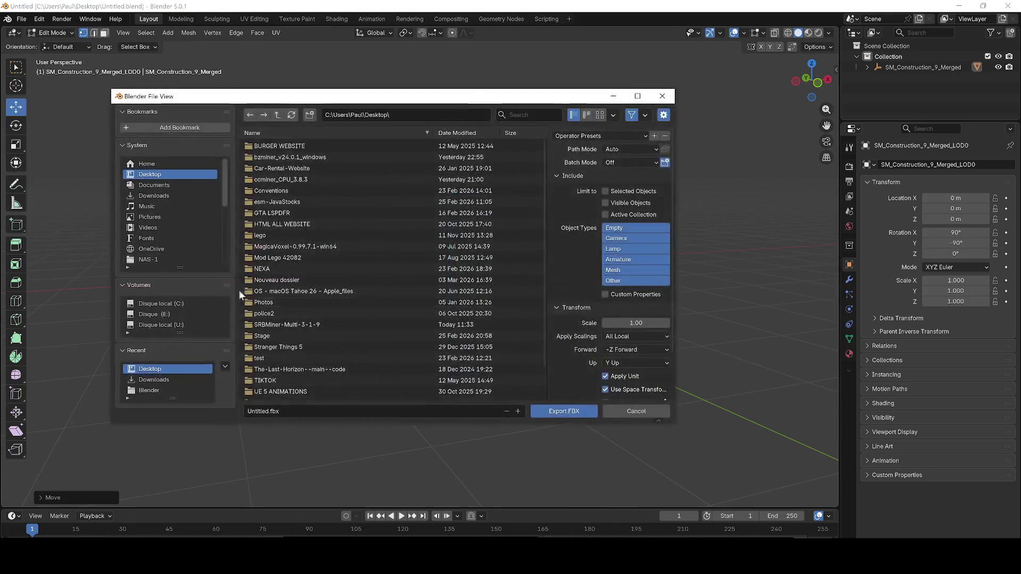
click(563, 411)
In Unreal Engine, show the Construction_9 asset folder in the Content Drawer
click(958, 6)
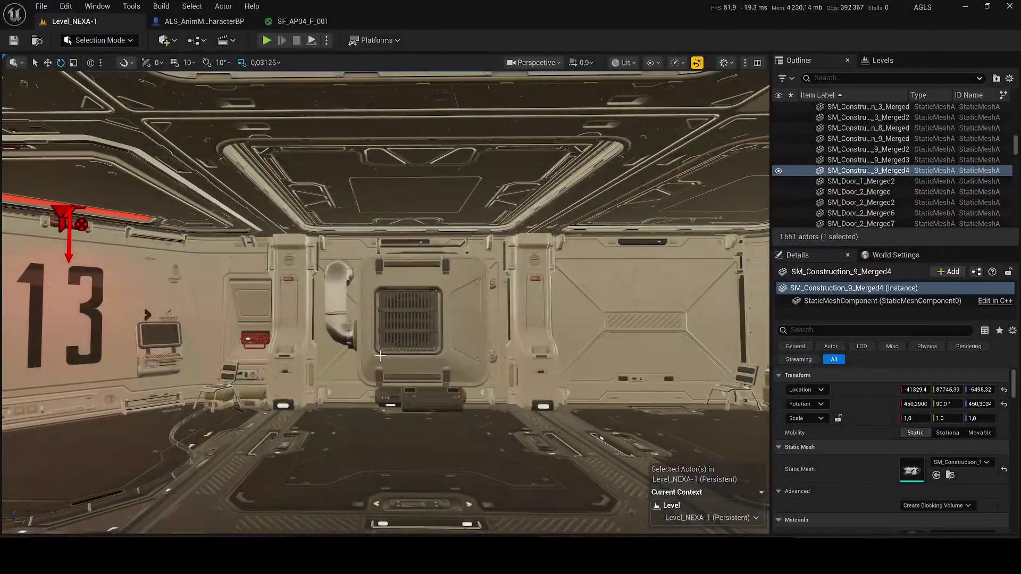
key(ctrl+b)
click(313, 504)
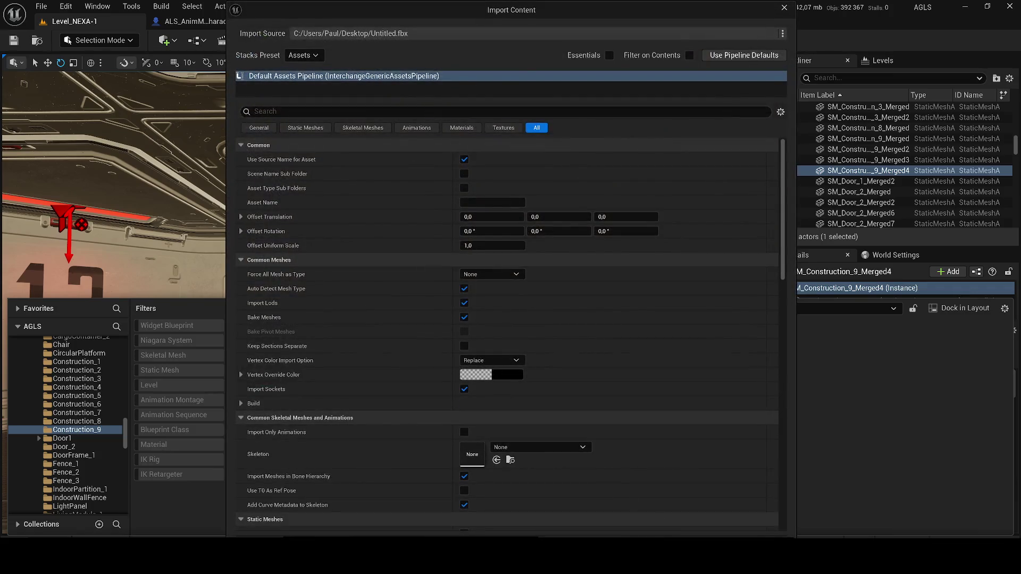
Import Untitled.fbx with its materials into Construction_9, then select the first new material
key(Return)
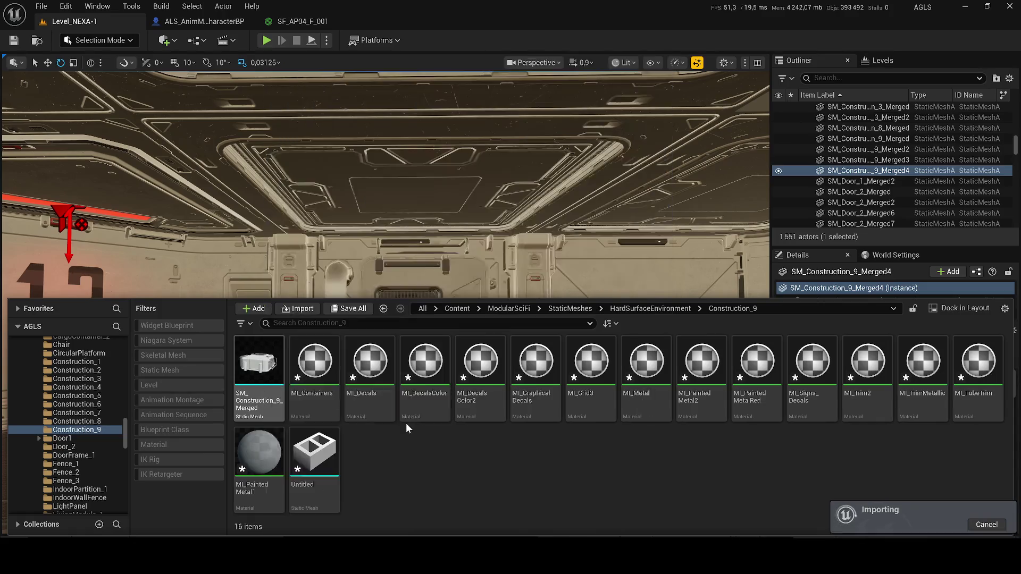
click(259, 372)
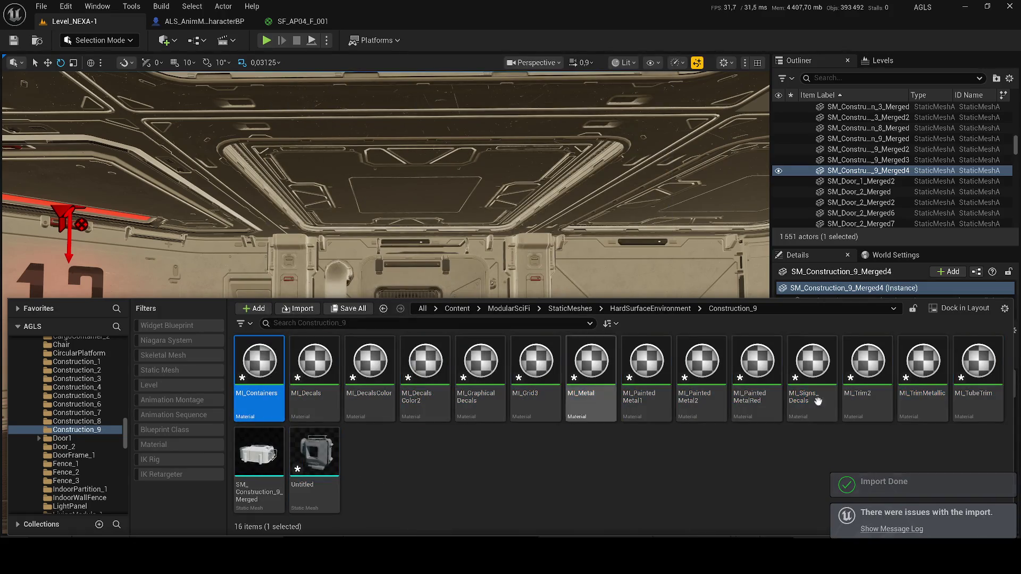
shift+click(979, 396)
key(Delete)
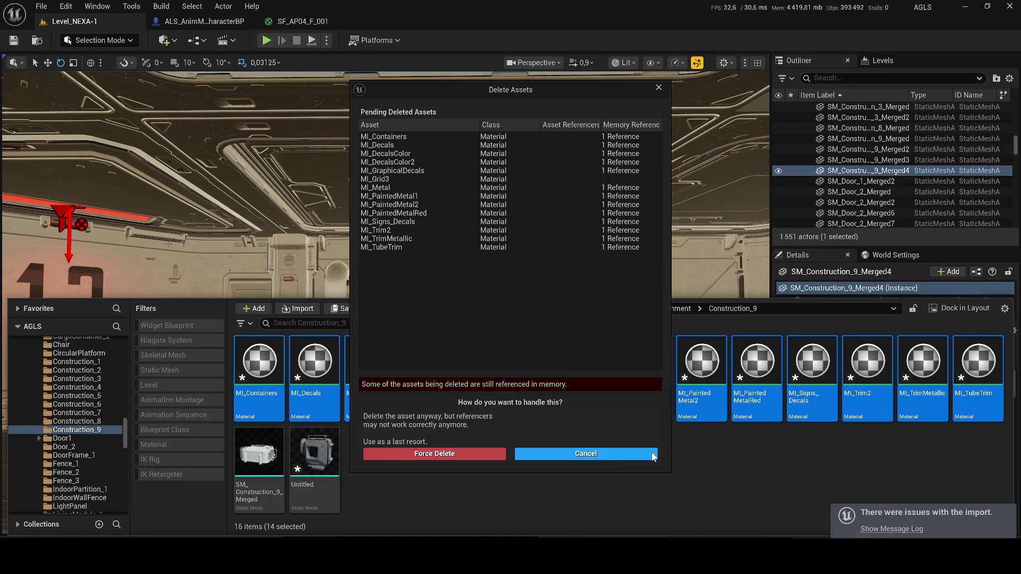
click(586, 453)
click(311, 463)
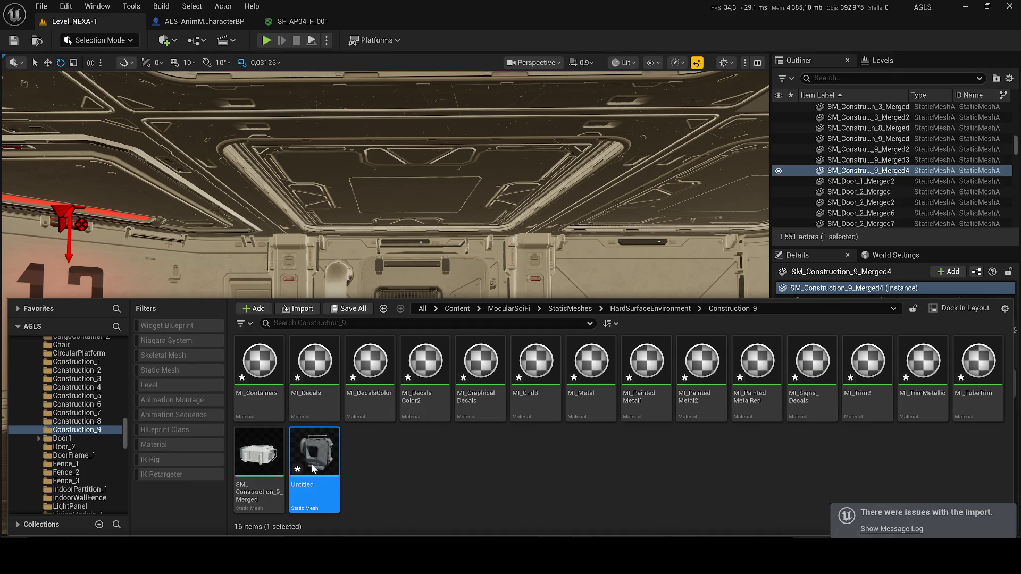
Open the Untitled mesh in the Static Mesh Editor and orbit into its window opening
double_click(312, 468)
mouse_move(311, 464)
mouse_down()
mouse_move(372, 461)
mouse_move(377, 426)
mouse_move(404, 399)
mouse_move(367, 420)
mouse_up()
drag(439, 351, 439, 334)
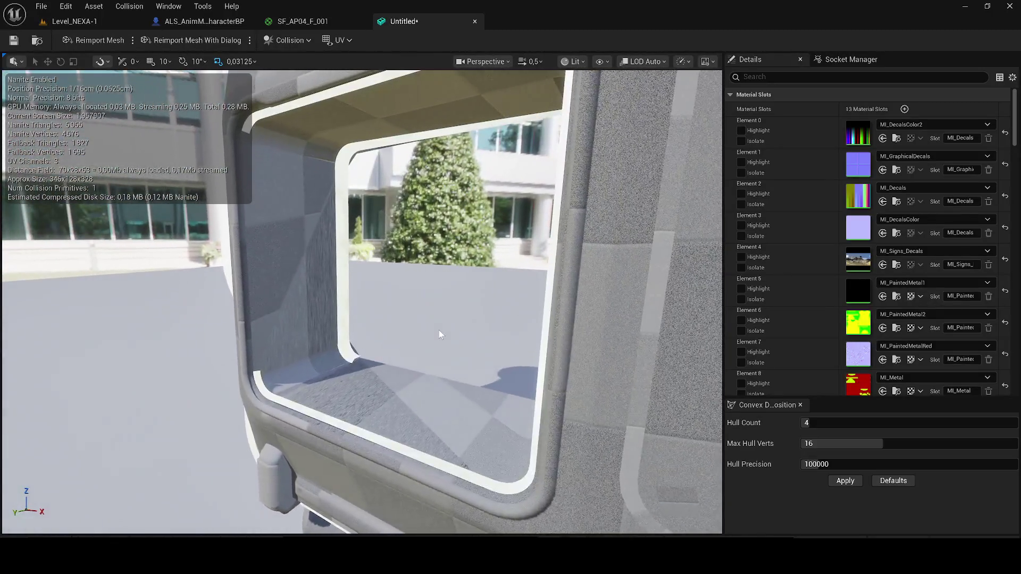
Open SM_Construction_9_Merged for reference and assign materials to Elements 0, 1 and 3 (MI_Decals)
key(ctrl+space)
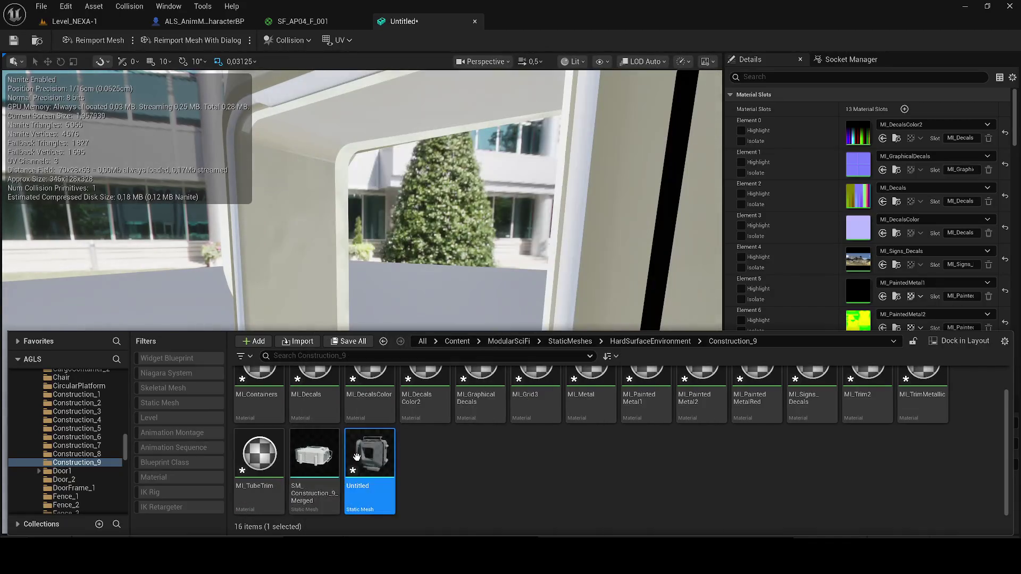
click(319, 458)
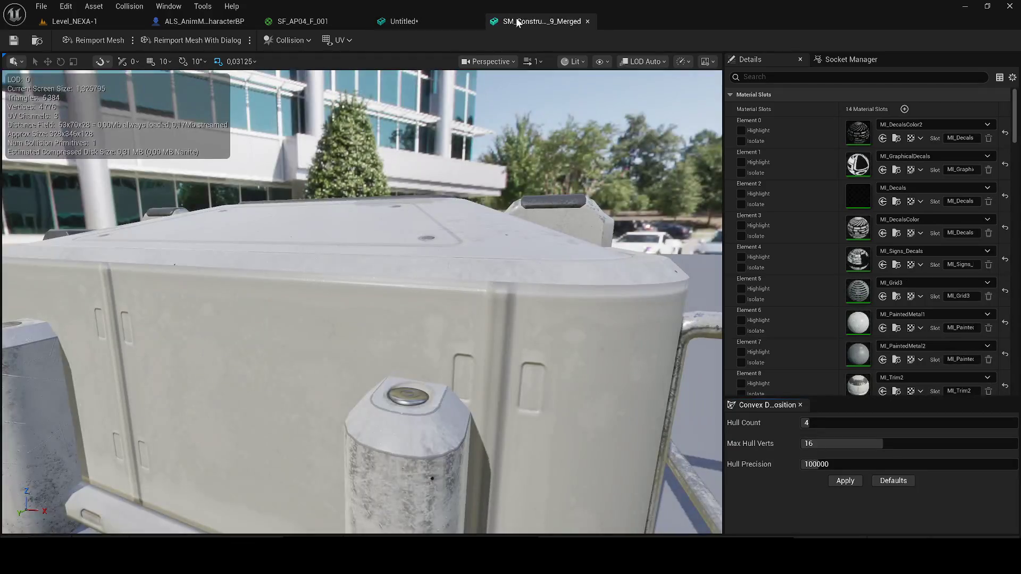
click(589, 22)
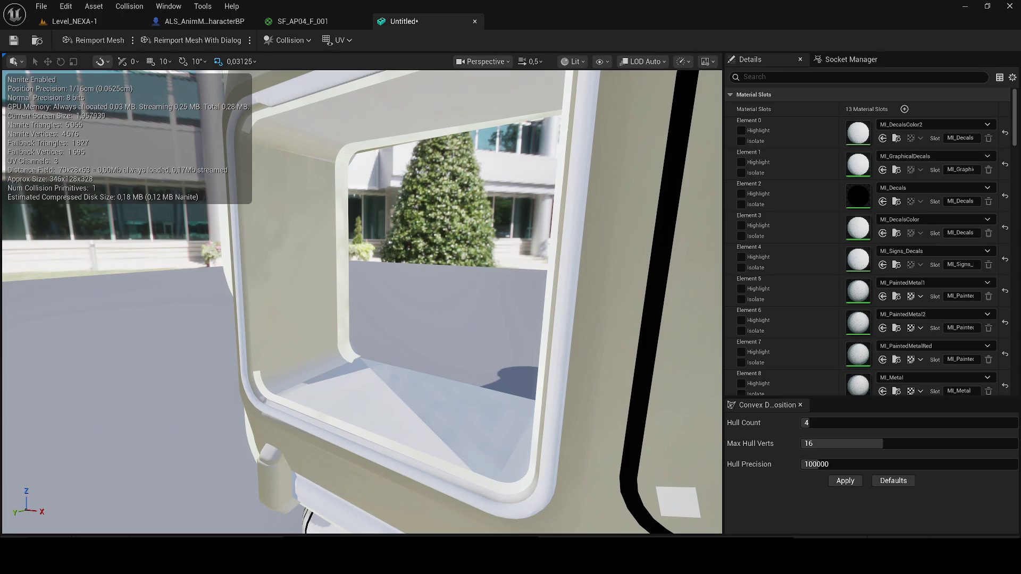
key(f)
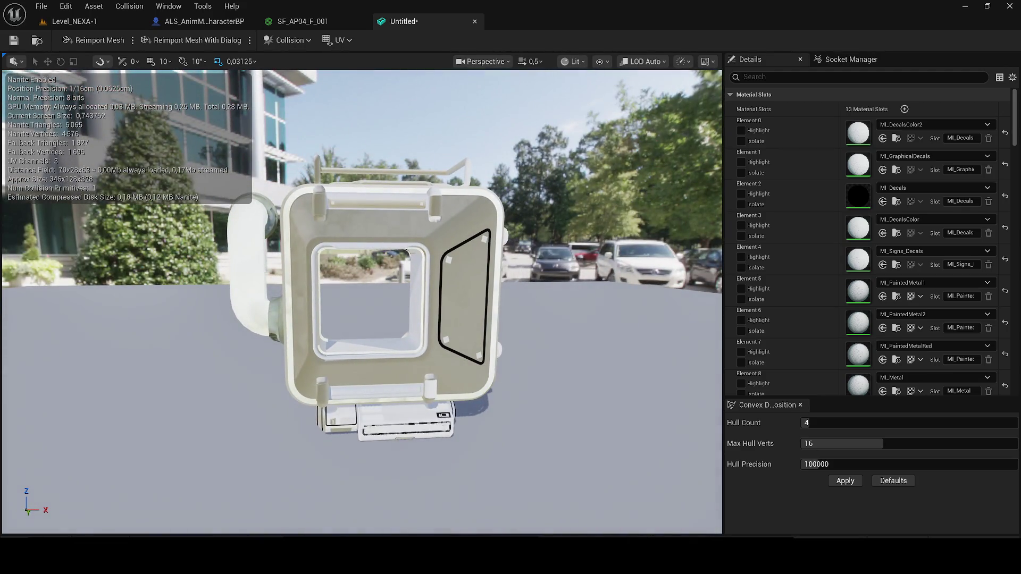
mouse_move(407, 252)
mouse_down()
mouse_move(452, 266)
mouse_move(820, 182)
mouse_move(906, 137)
mouse_move(885, 132)
mouse_up()
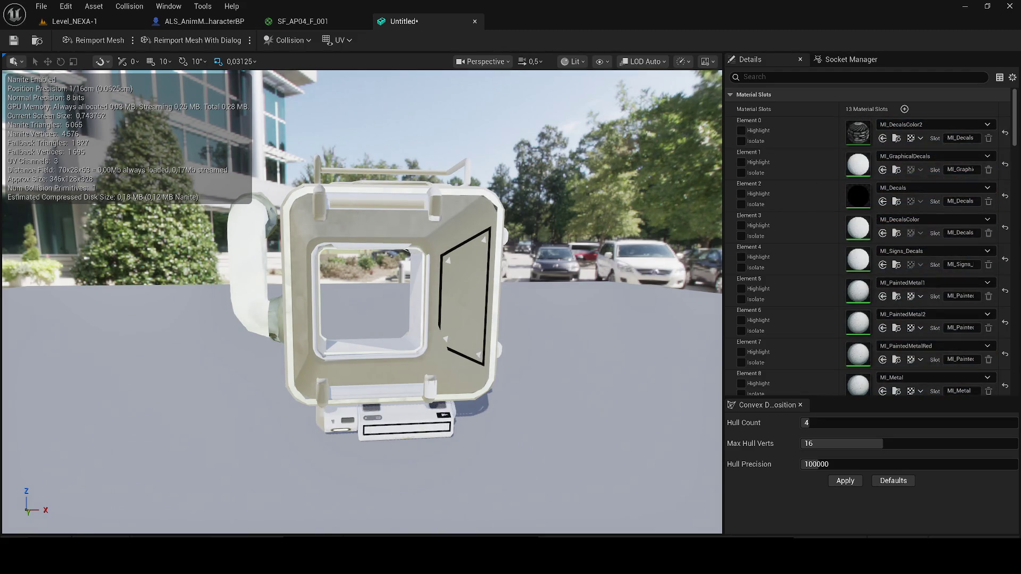
mouse_move(407, 251)
mouse_down()
mouse_move(781, 212)
mouse_move(927, 173)
mouse_move(925, 159)
mouse_up()
mouse_move(407, 251)
mouse_down()
mouse_move(786, 251)
mouse_move(925, 221)
mouse_move(910, 236)
mouse_up()
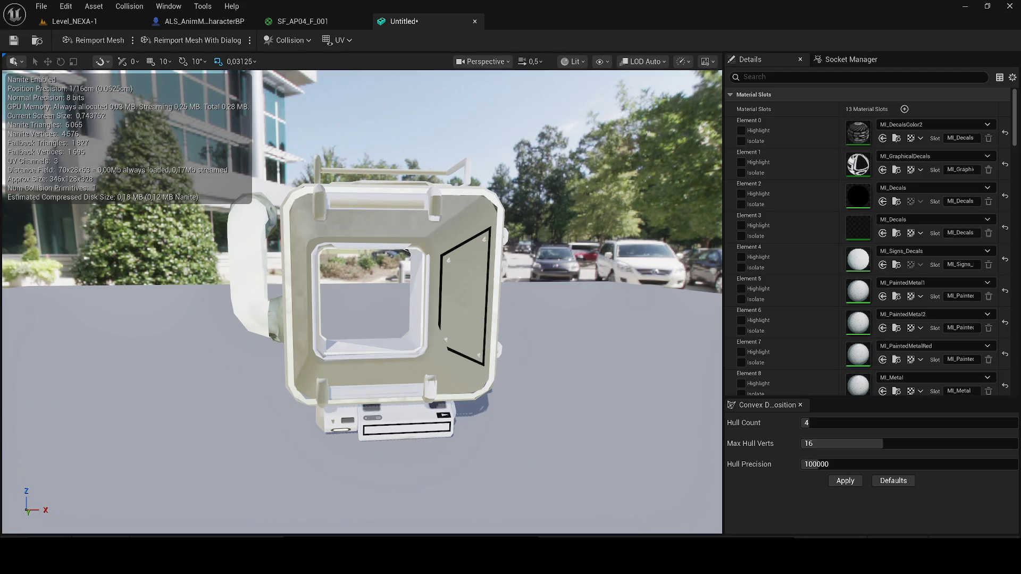
Assign MI_TubeTrim1 to Element 10 and proper materials to Elements 9 and 8
scroll(858, 266, down, 15)
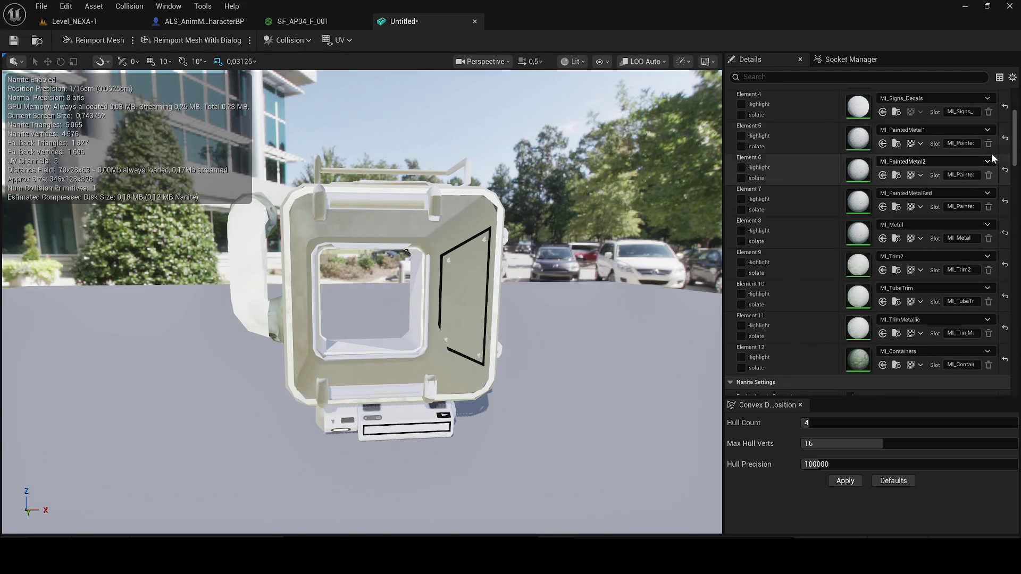
scroll(1013, 173, up, 2)
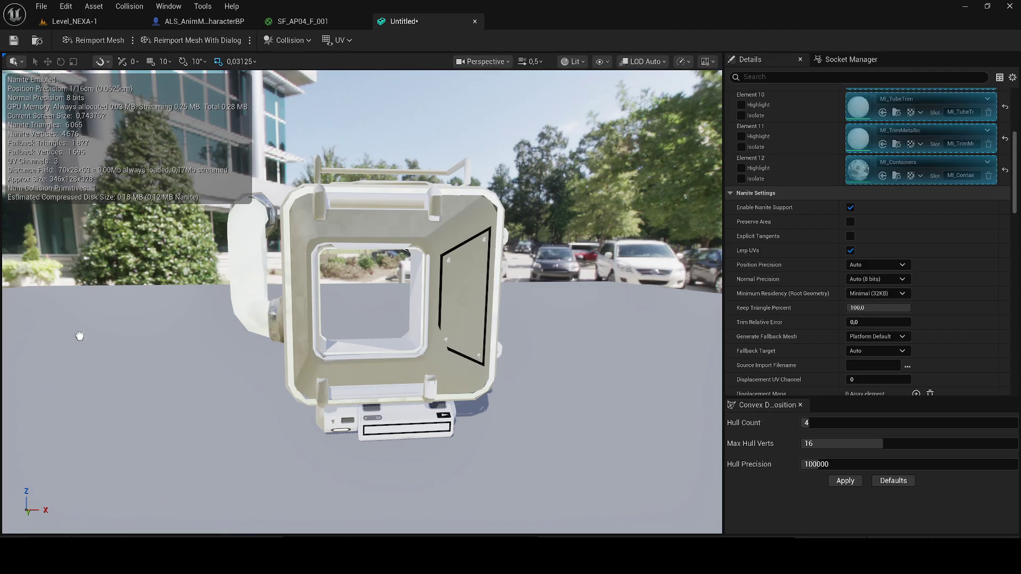
scroll(878, 268, up, 1)
scroll(878, 269, up, 5)
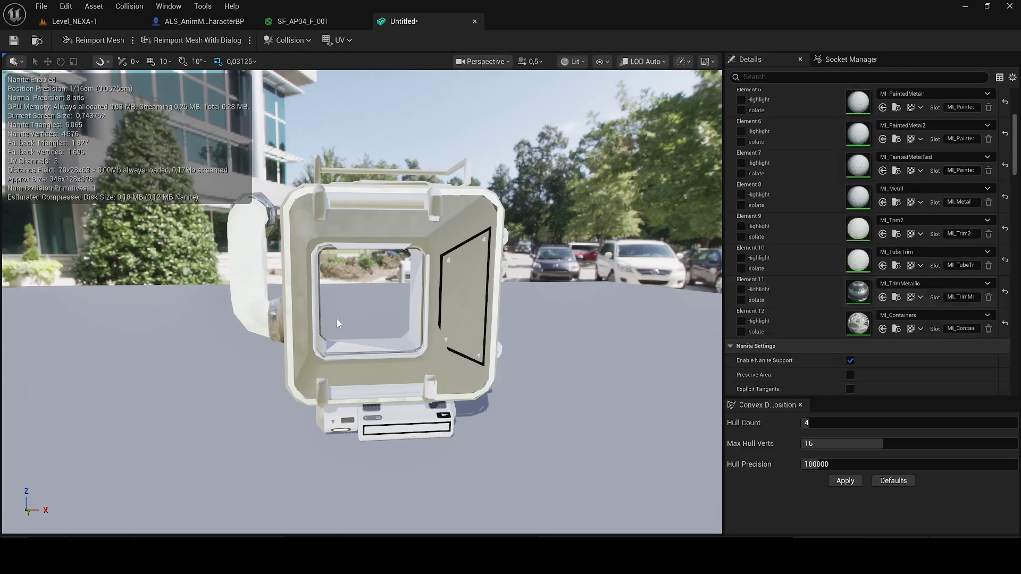
mouse_move(1018, 287)
mouse_down()
mouse_move(935, 280)
mouse_move(935, 259)
mouse_up()
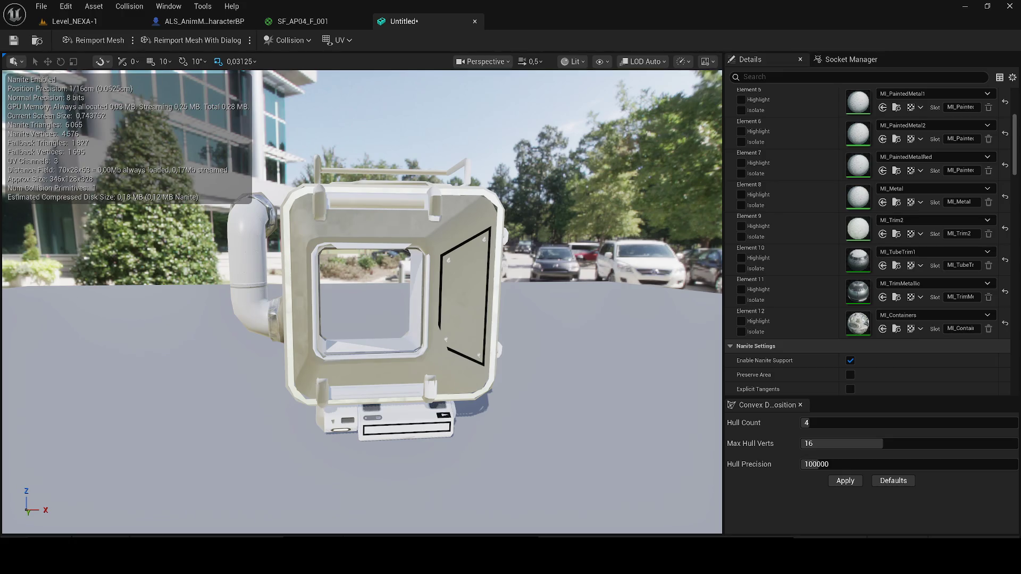
mouse_move(1018, 287)
mouse_down()
mouse_move(553, 324)
mouse_move(685, 314)
mouse_move(659, 311)
mouse_move(885, 230)
mouse_move(904, 239)
mouse_move(895, 232)
mouse_up()
scroll(895, 232, up, 2)
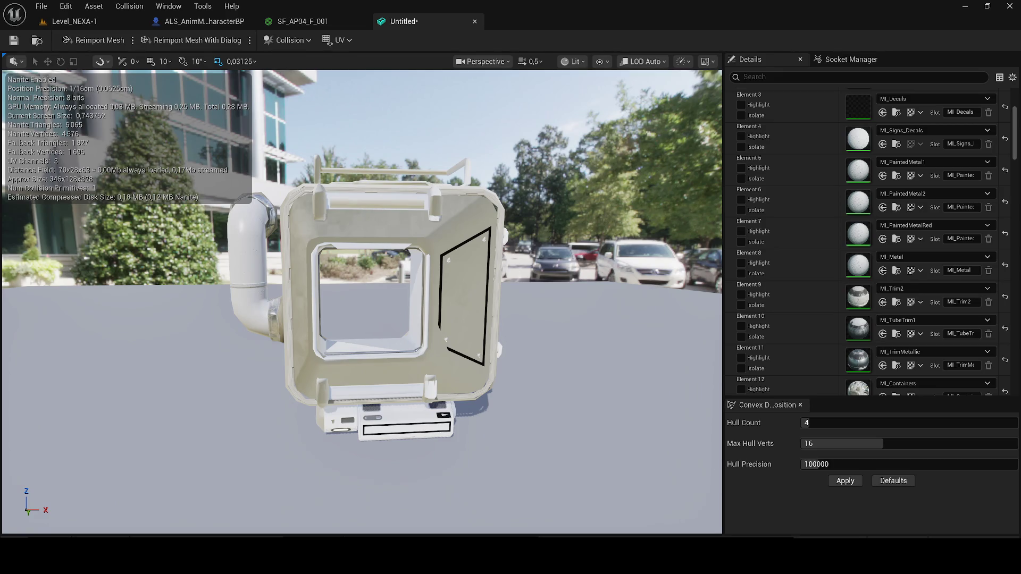
mouse_move(762, 186)
mouse_down()
mouse_move(925, 235)
mouse_move(927, 269)
mouse_move(908, 263)
mouse_up()
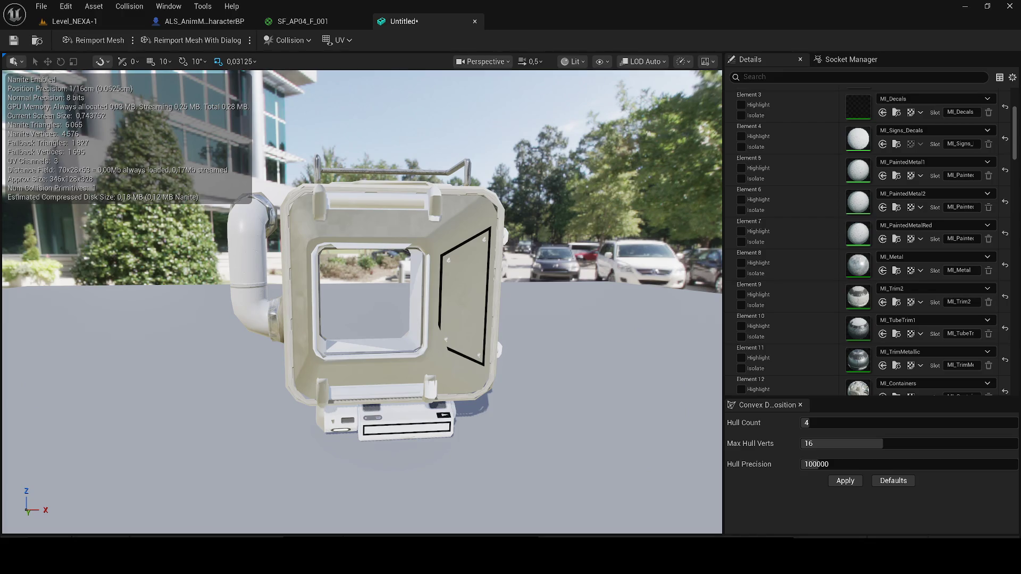
Fill Elements 7 to 4, with a darker material on 6 and MI_Signs_Decals on 4
mouse_move(744, 340)
mouse_down()
mouse_move(934, 326)
mouse_move(930, 242)
mouse_up()
scroll(932, 264, up, 2)
scroll(932, 264, up, 1)
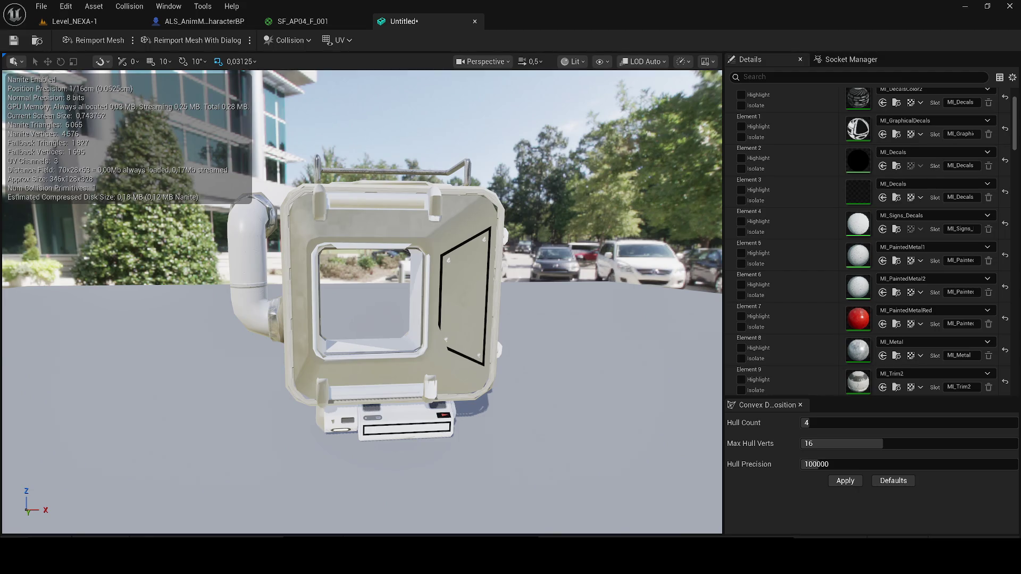
mouse_move(421, 299)
mouse_down()
mouse_move(934, 330)
mouse_move(946, 287)
mouse_up()
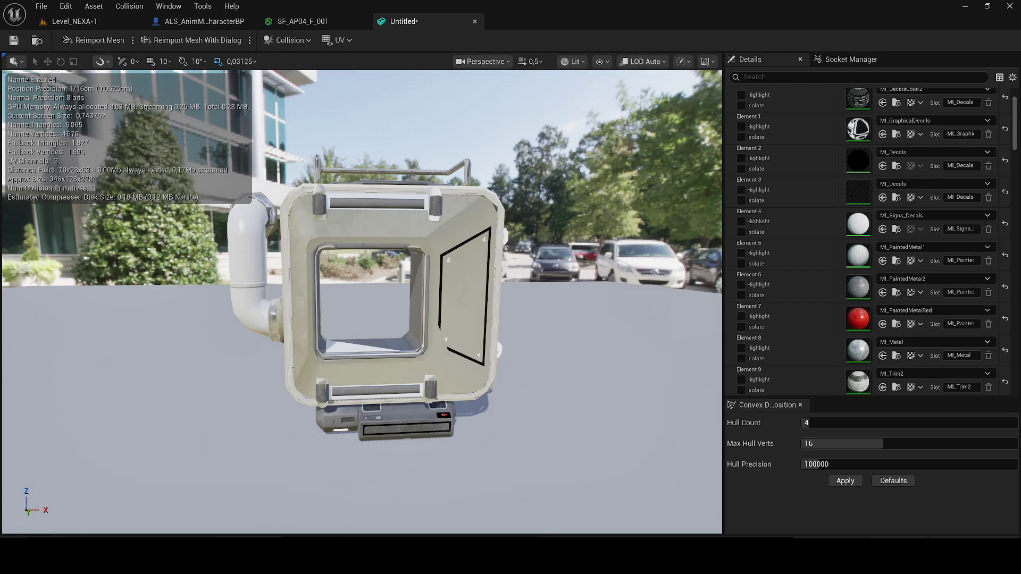
mouse_move(412, 341)
mouse_down()
mouse_move(931, 330)
mouse_move(902, 267)
mouse_up()
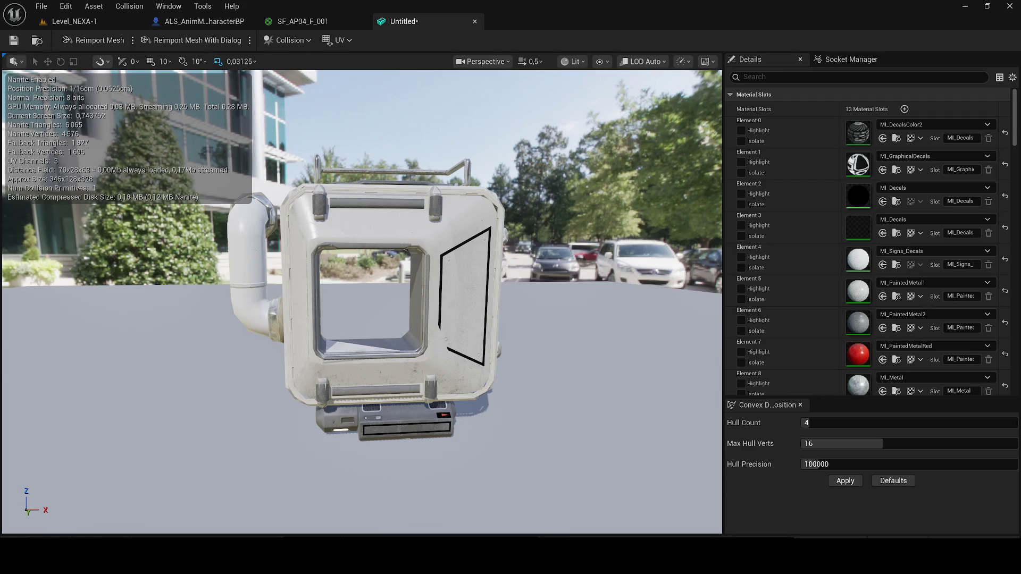
mouse_move(858, 260)
mouse_down()
mouse_move(967, 298)
mouse_move(972, 223)
mouse_move(944, 252)
mouse_up()
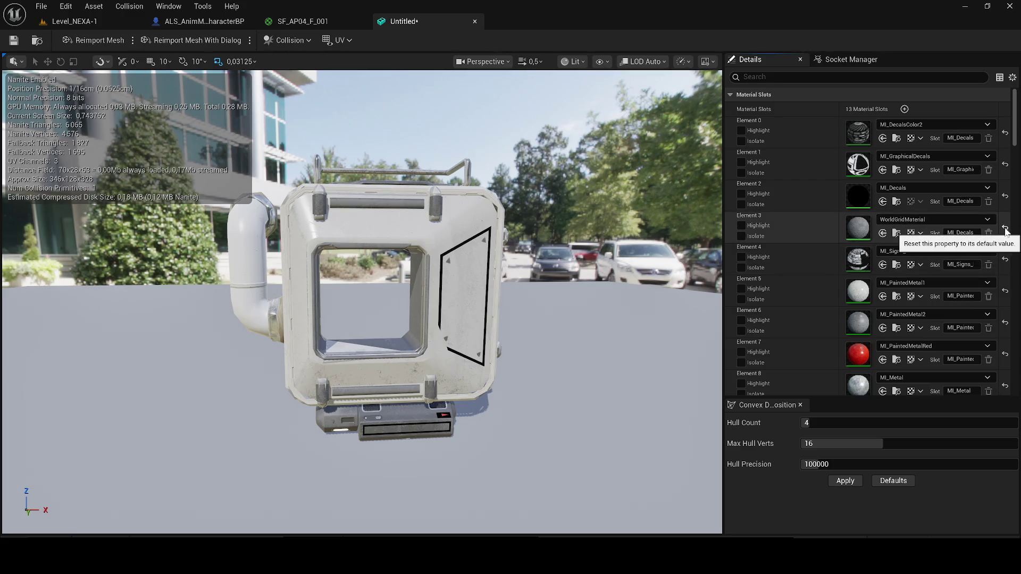
drag(495, 252, 492, 254)
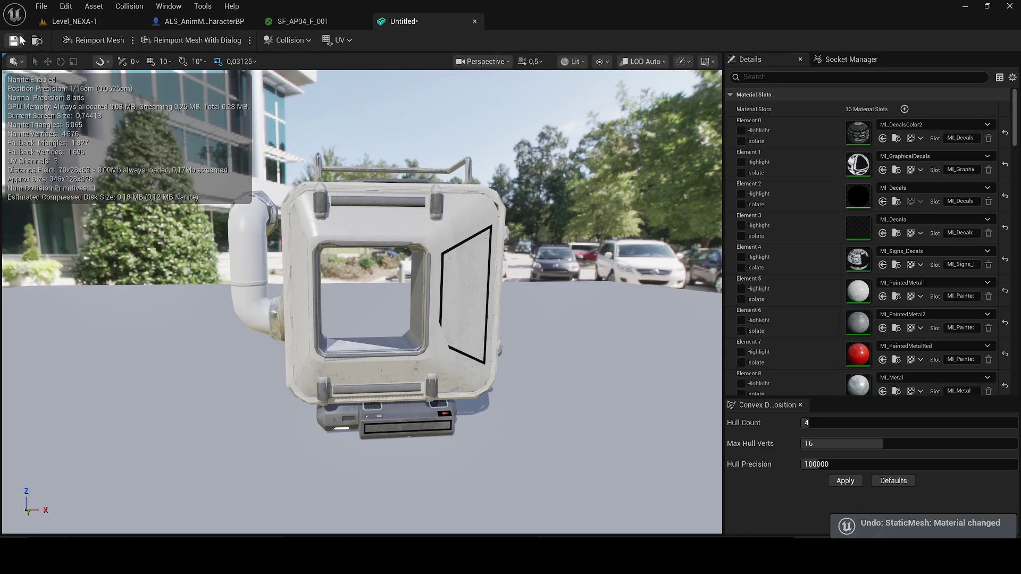
Browse to the level mesh's asset and force-delete the 14 imported material instances
click(94, 23)
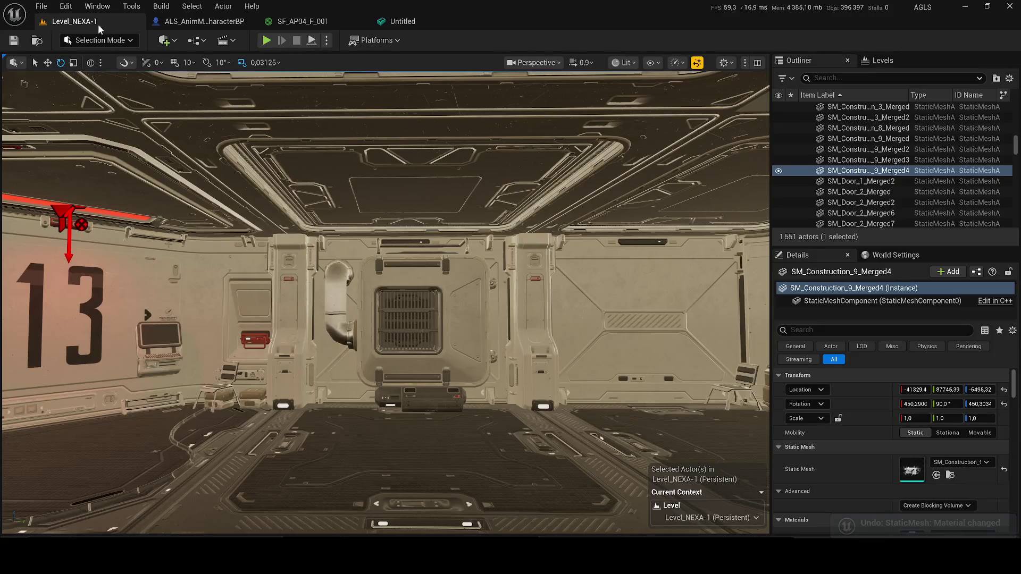
scroll(388, 257, up, 3)
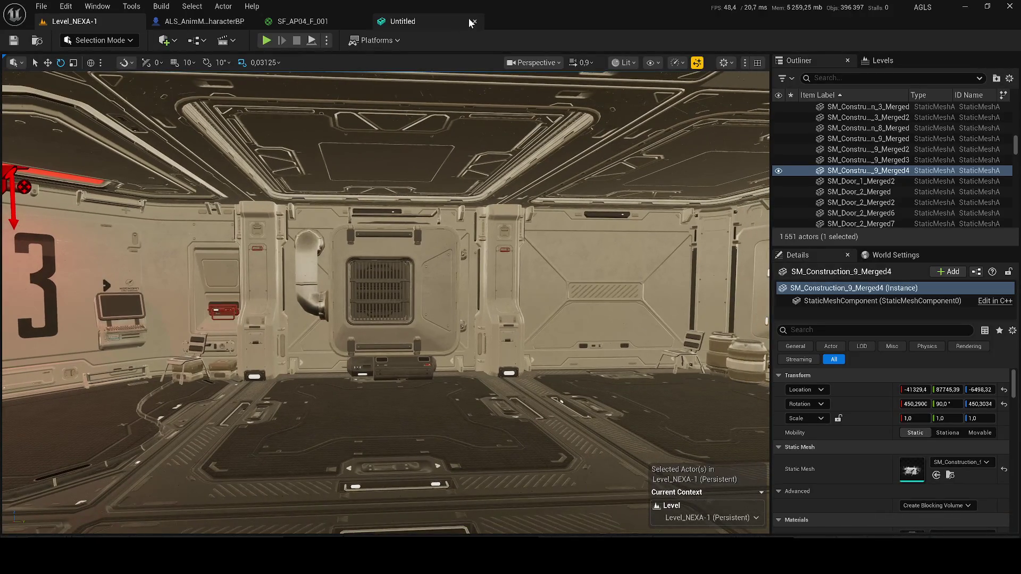
key(ctrl+space)
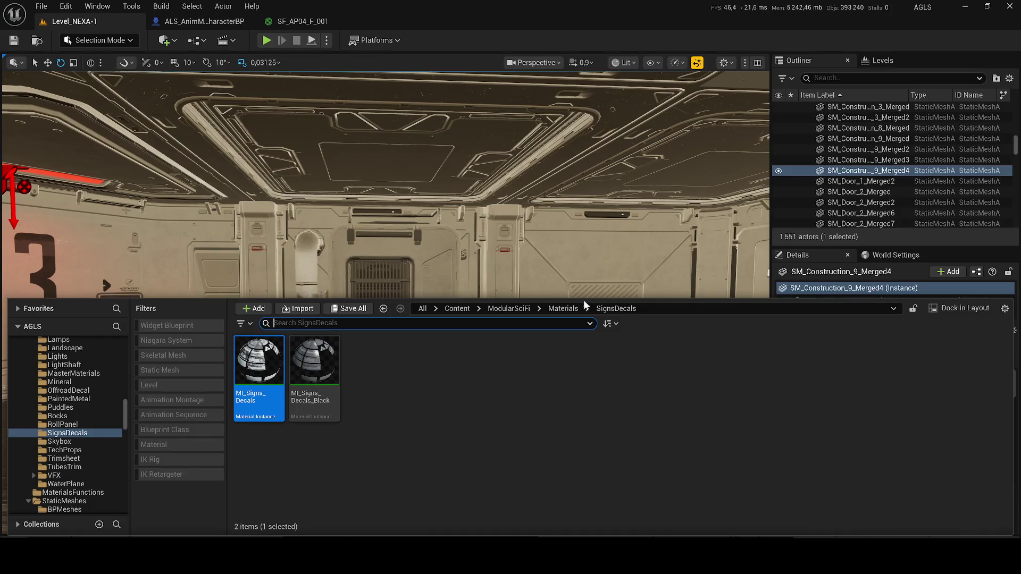
right_click(376, 282)
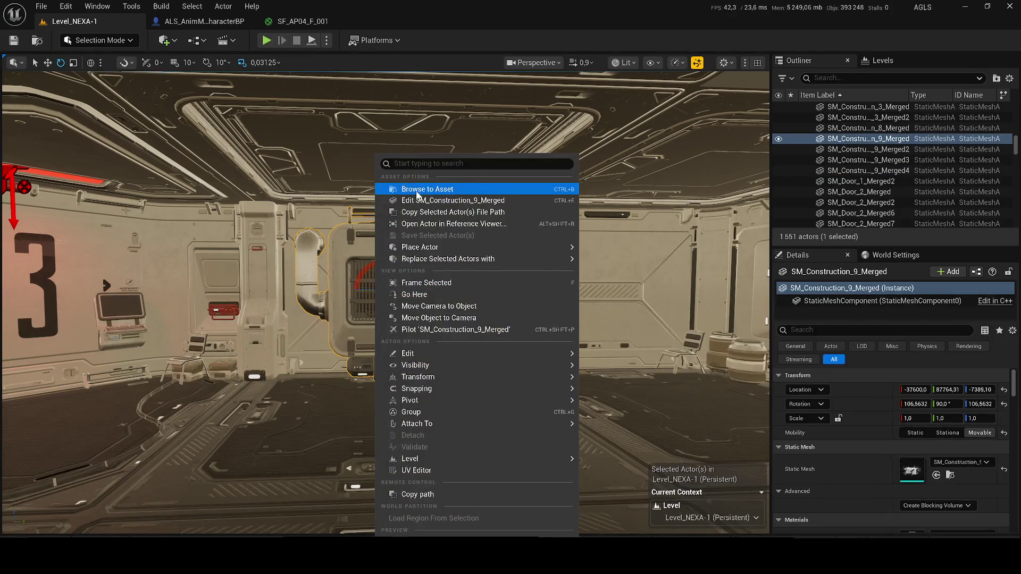
click(415, 187)
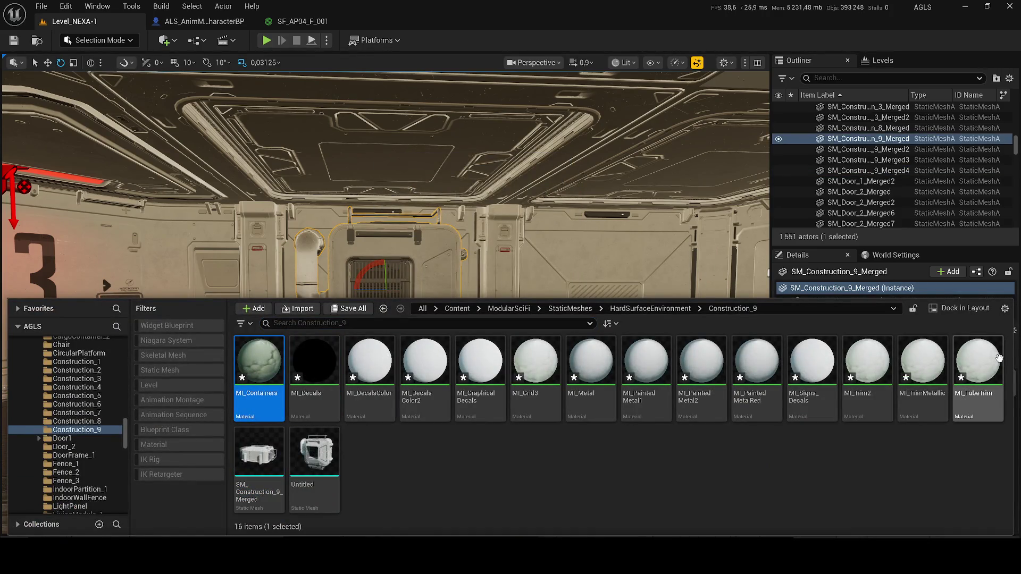
shift+click(999, 358)
key(Delete)
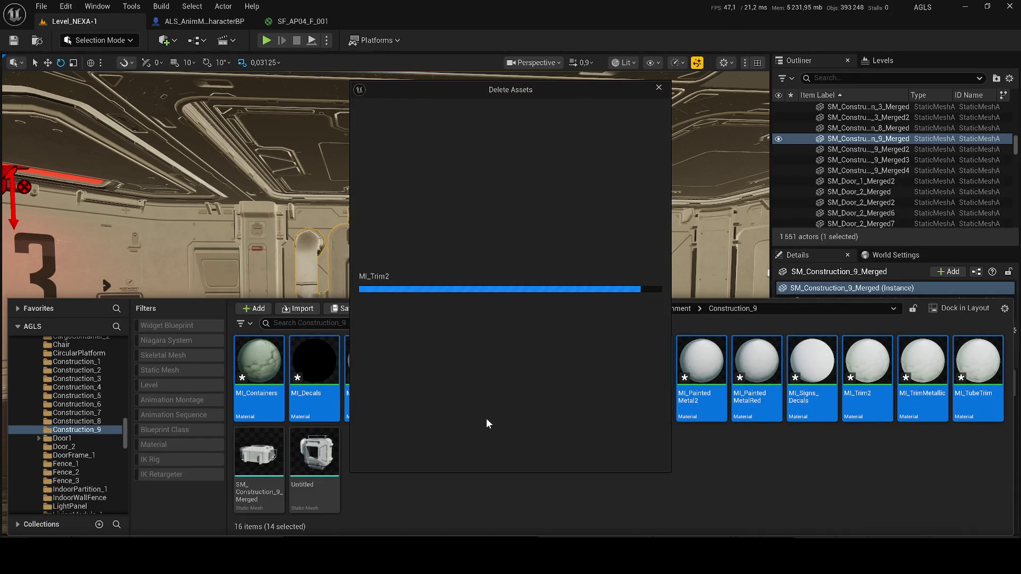
click(503, 455)
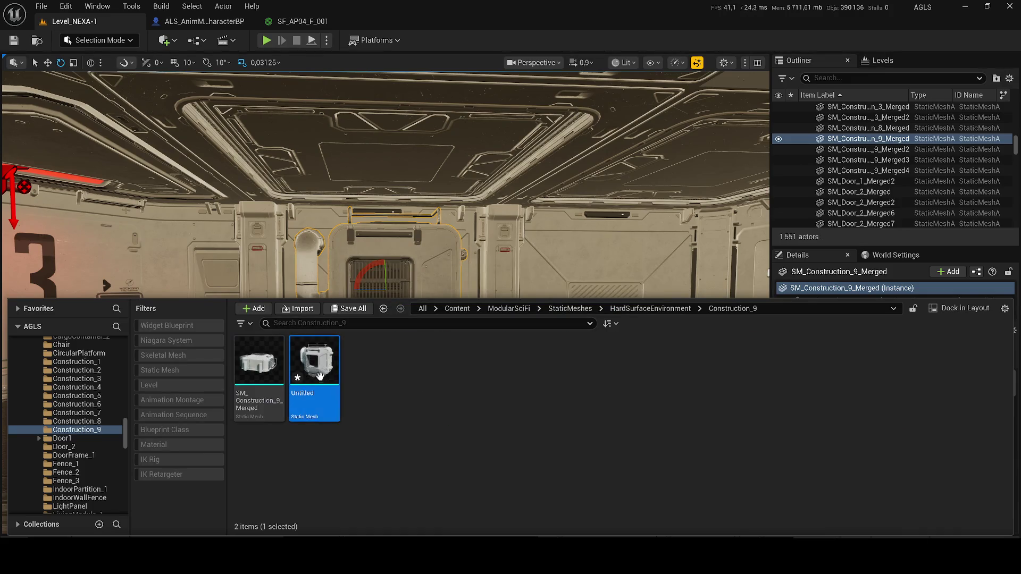
Rename the mesh to SM_Construction_9 and fly down the corridor to the vent panel
key(BackSpace)
key(BackSpace)
key(BackSpace)
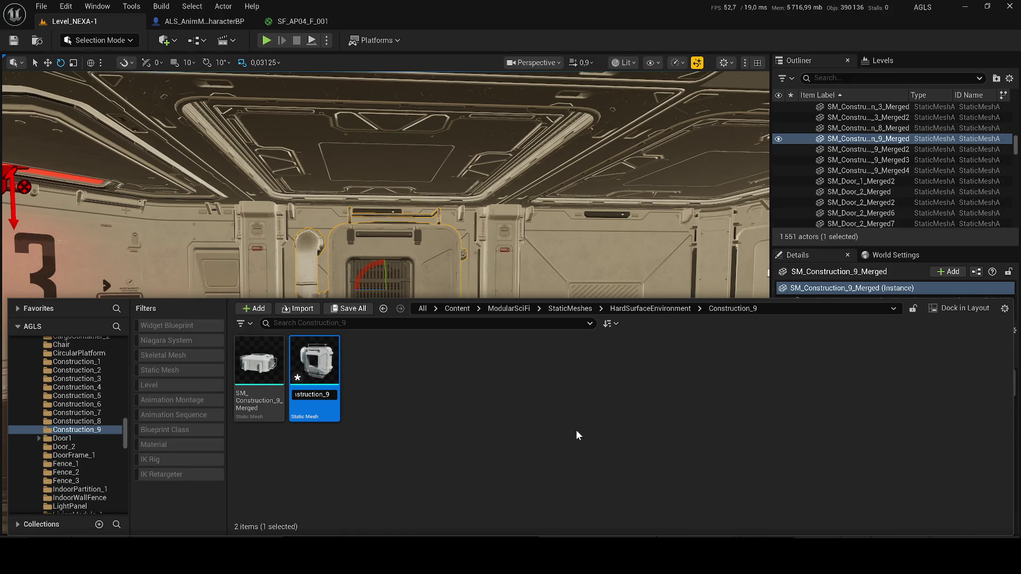
key(Return)
drag(355, 157, 319, 149)
key(s)
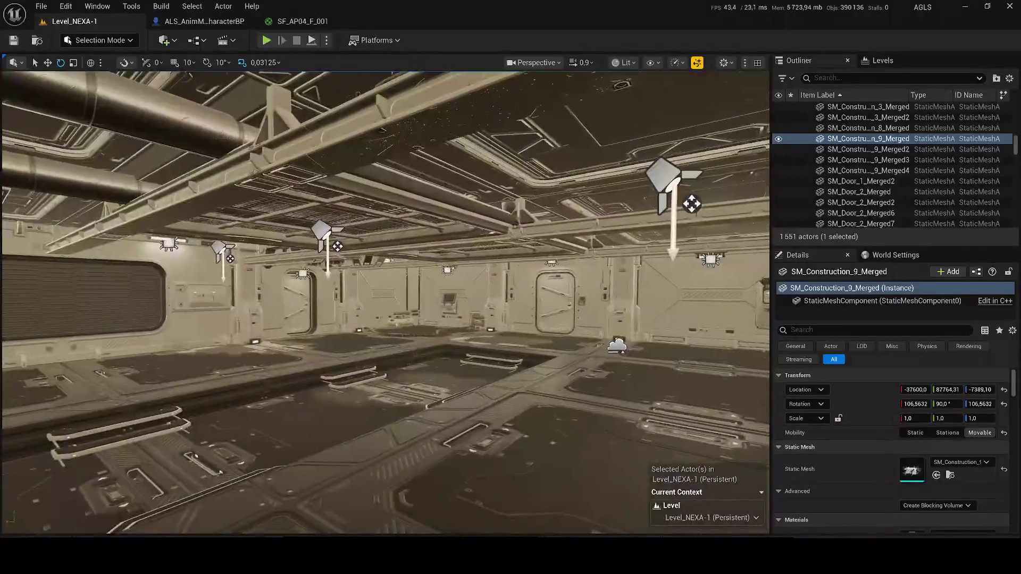
scroll(385, 303, up, 2)
key(w)
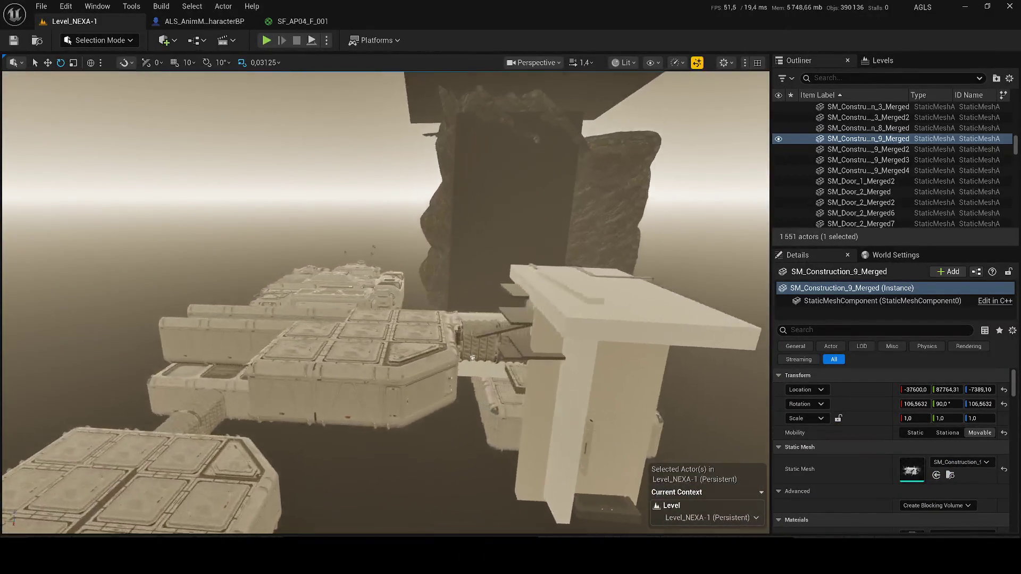
key(w)
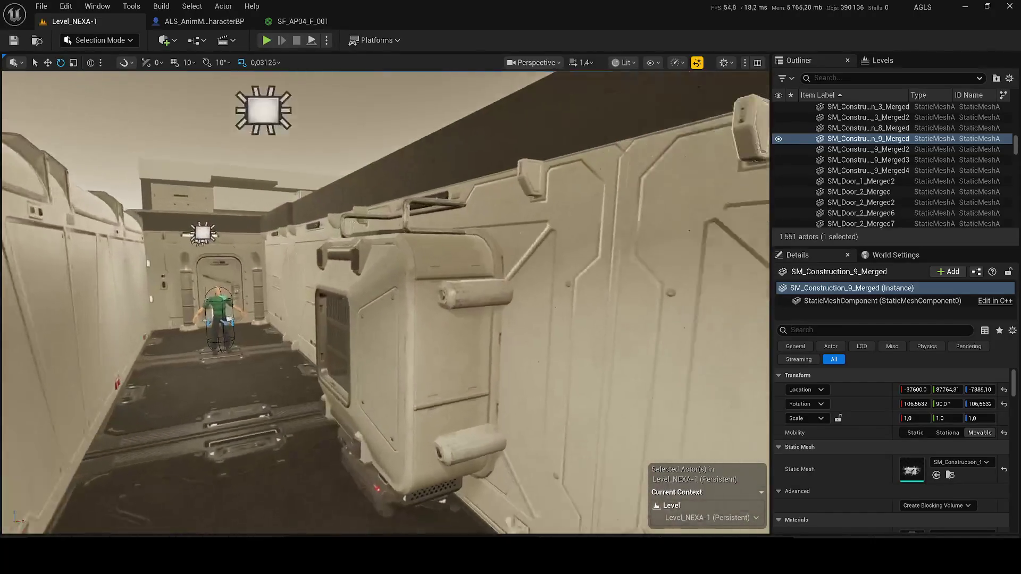
scroll(362, 237, down, 2)
Delete the vent and wall panels and place SM_Construction_9 in the corridor gap
click(386, 302)
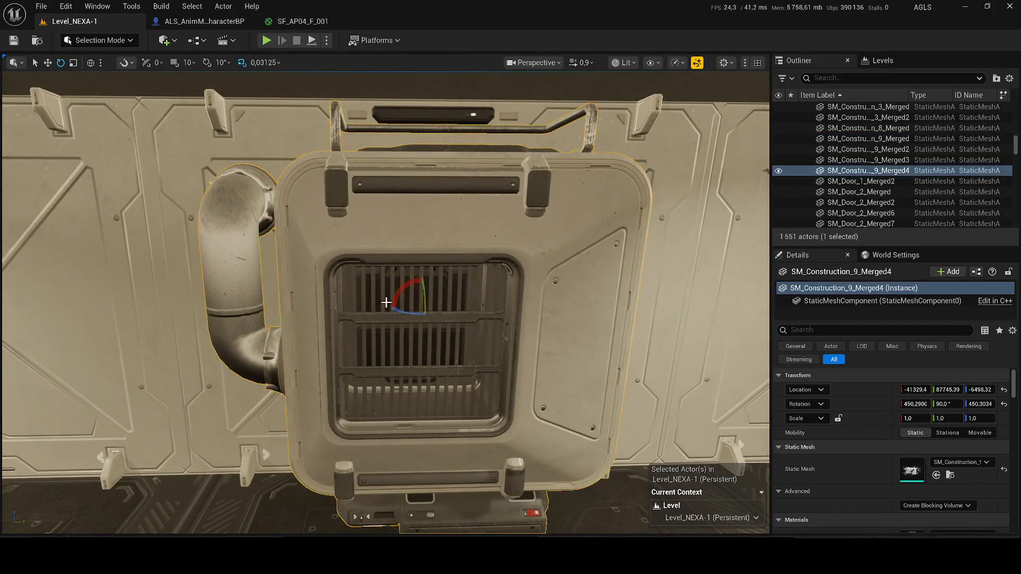
key(Delete)
click(360, 365)
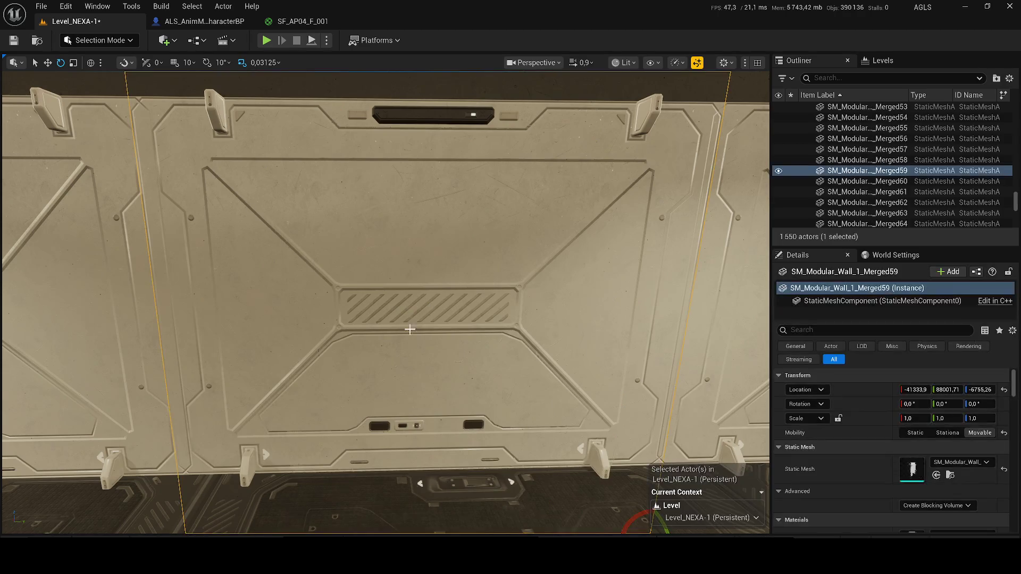
key(Delete)
key(ctrl+space)
mouse_move(259, 376)
mouse_down()
mouse_move(353, 246)
mouse_move(364, 308)
mouse_move(422, 412)
mouse_move(439, 398)
mouse_move(408, 323)
mouse_up()
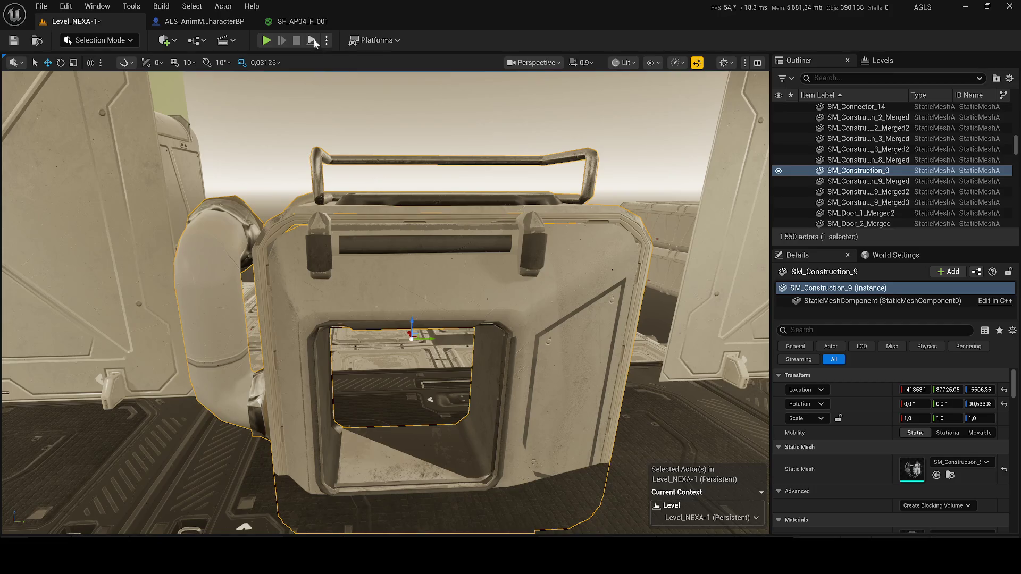
Playtest the level, crawling the character toward the new doorway
key(alt+p)
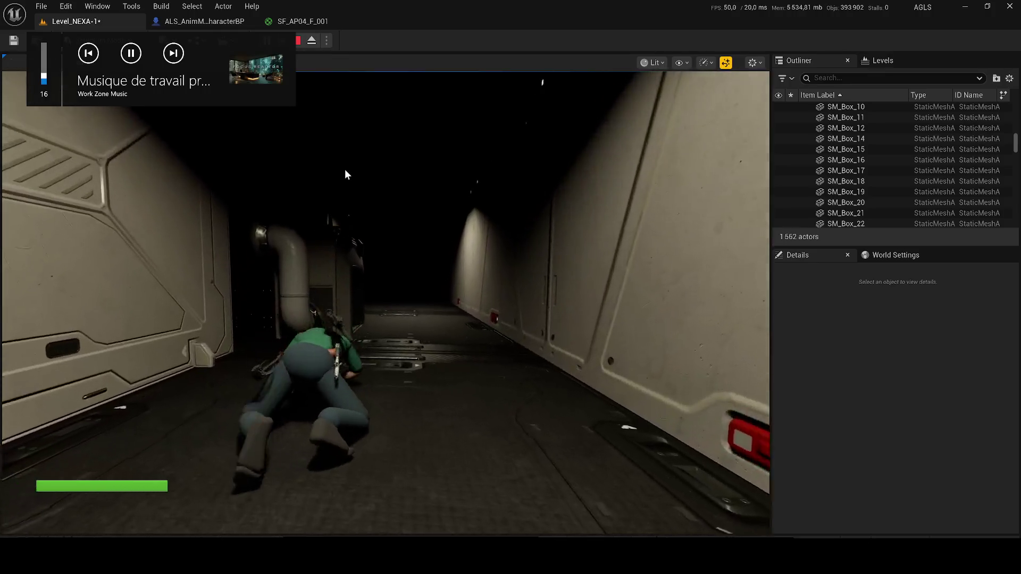
key(alt+z)
click(399, 205)
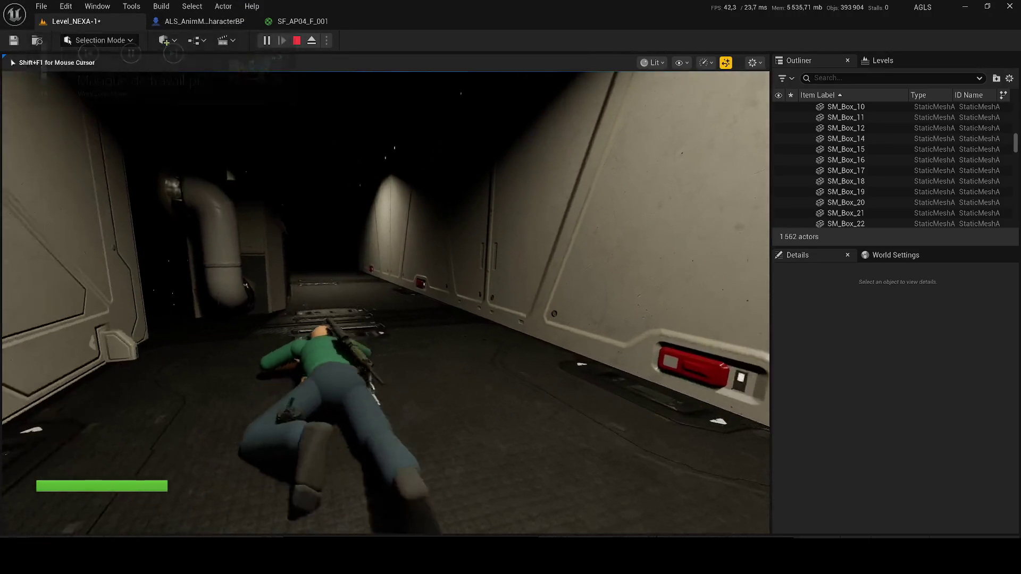
key(w)
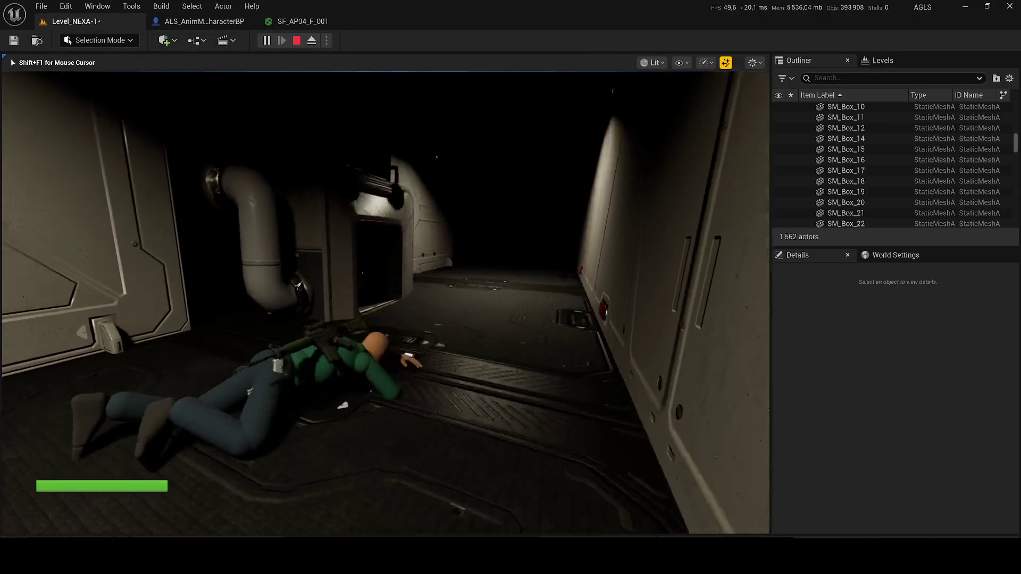
key(F2)
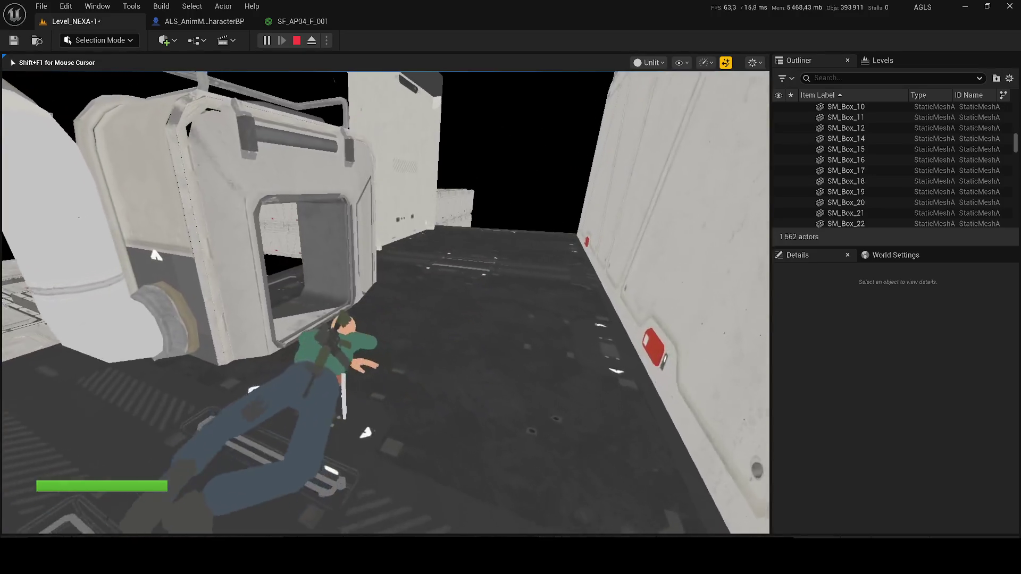
key(F3)
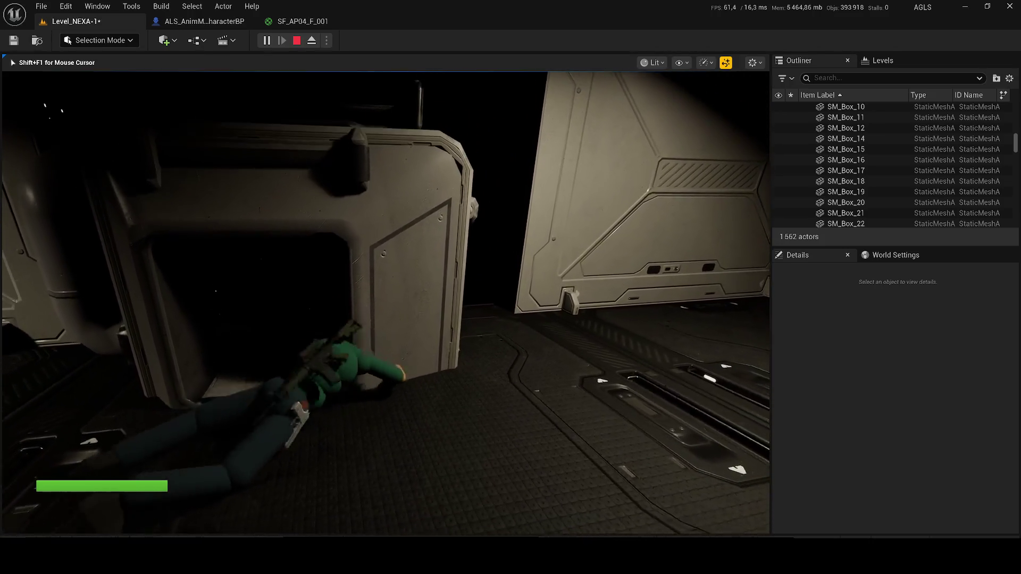
key(Escape)
Give SM_Construction_9 auto convex collision in its mesh editor
right_click(902, 175)
click(781, 186)
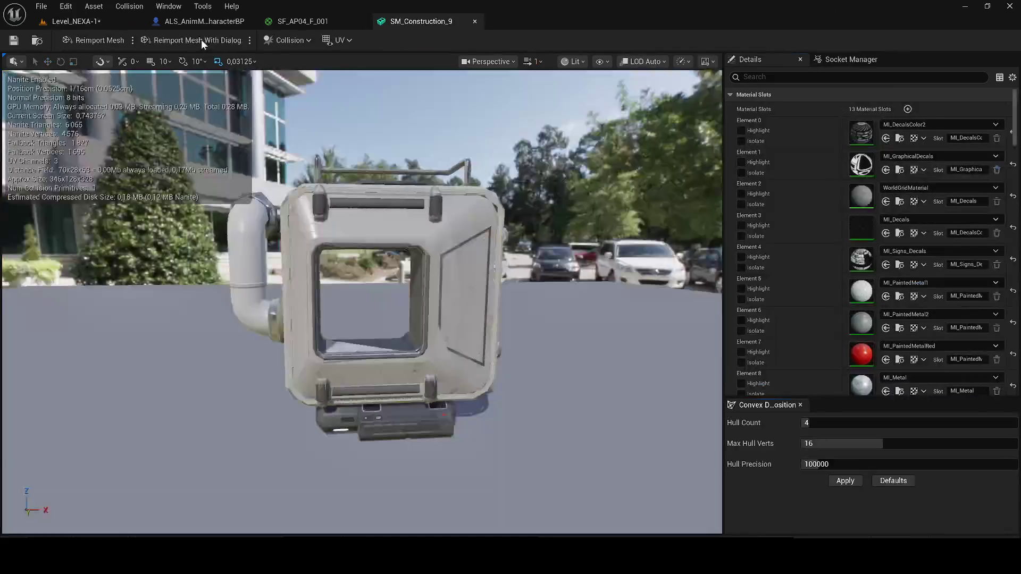
click(309, 39)
click(314, 180)
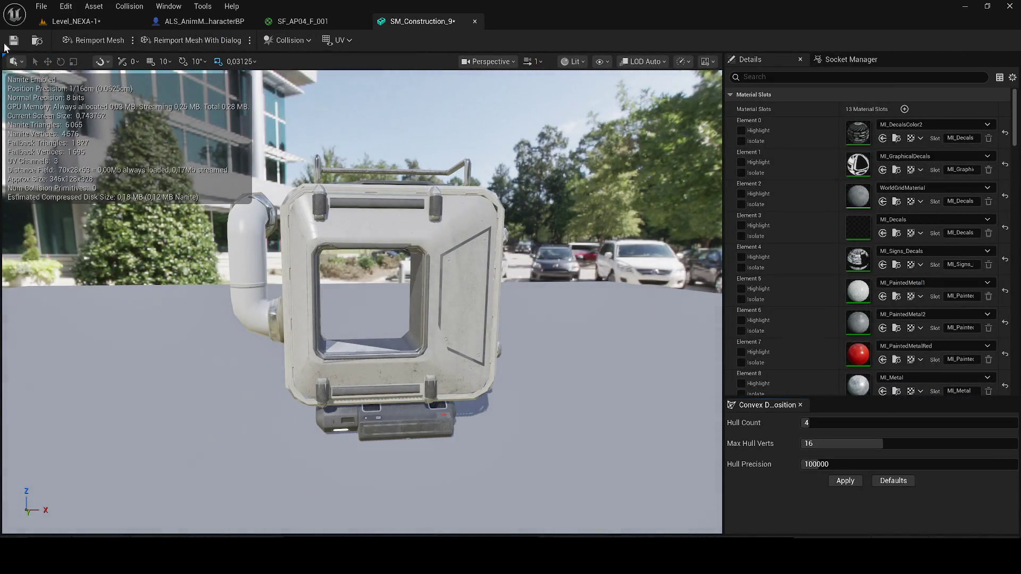
click(85, 22)
Playtest again, taking the character prone through the doorway, then select the doorway mesh
key(alt+p)
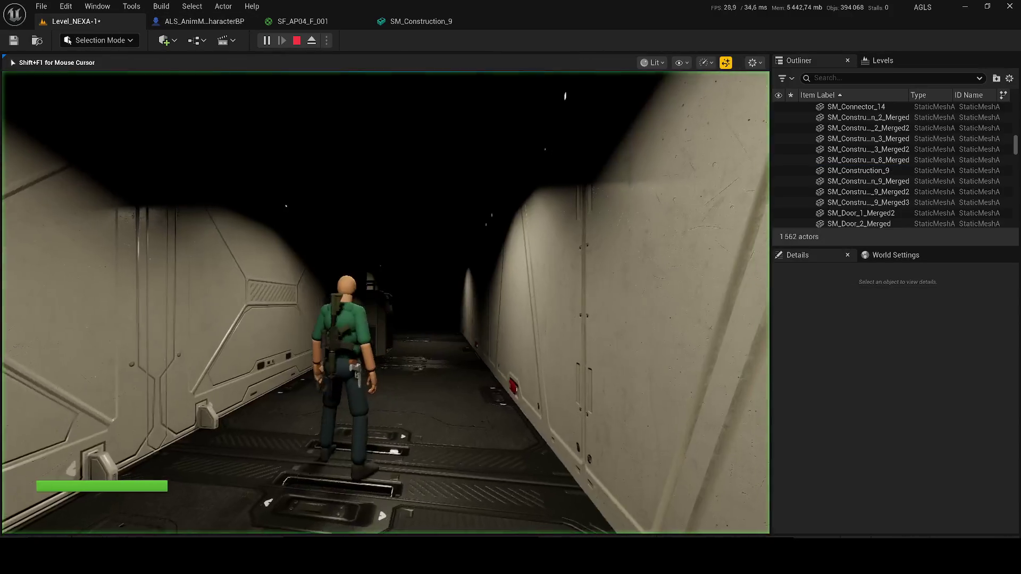
key(w)
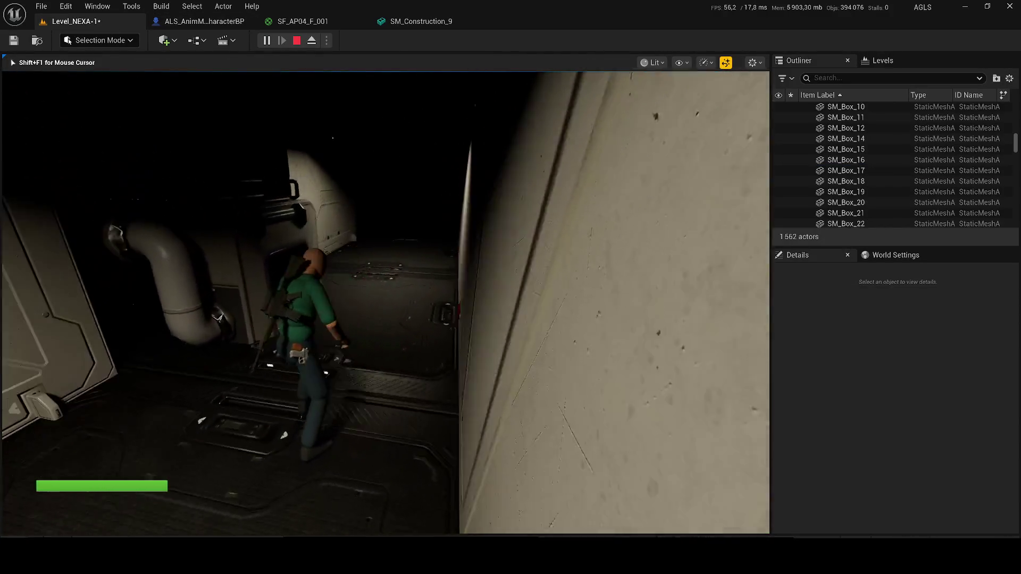
key(shift+F1)
click(418, 251)
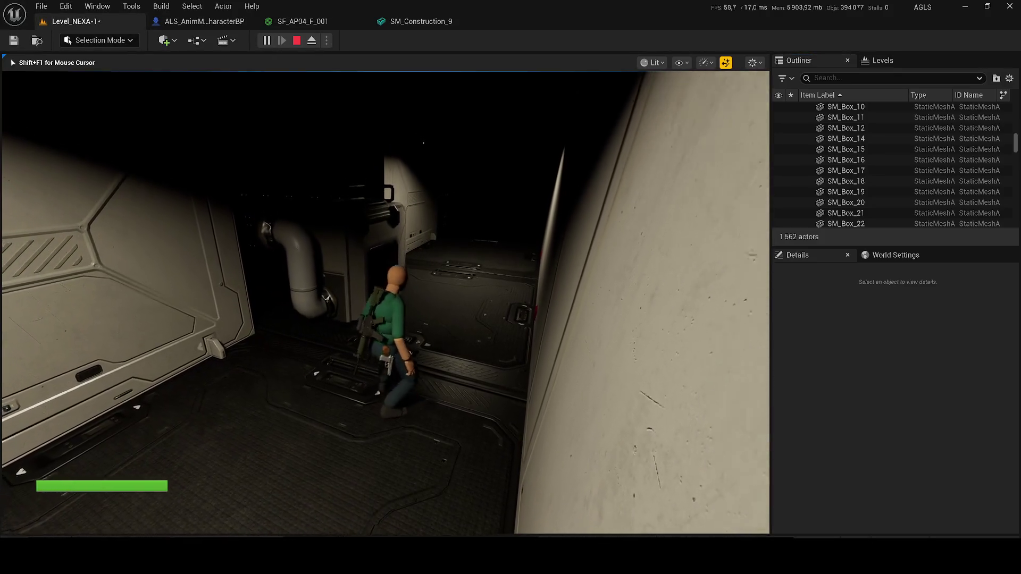
key(Tab)
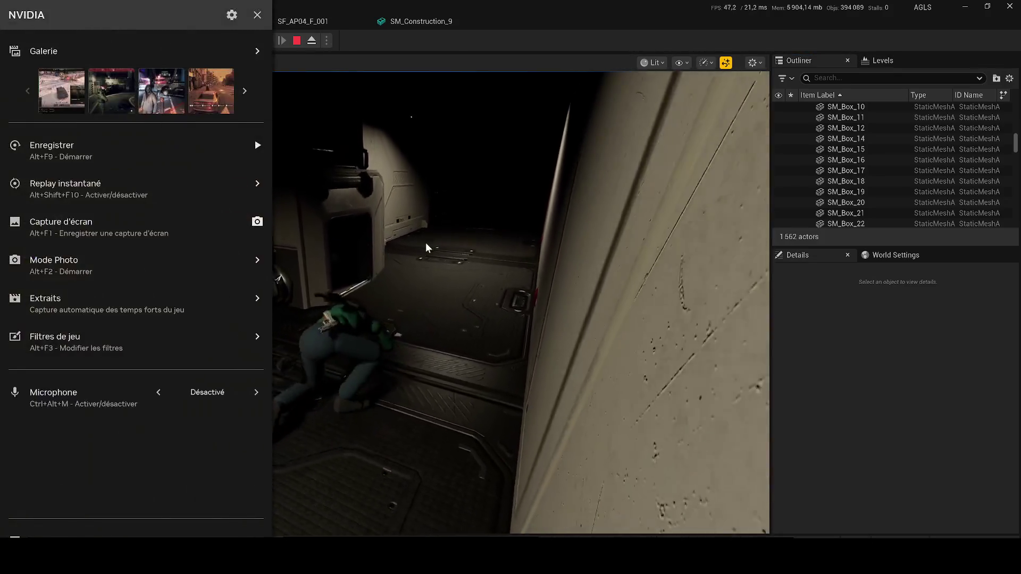
click(426, 242)
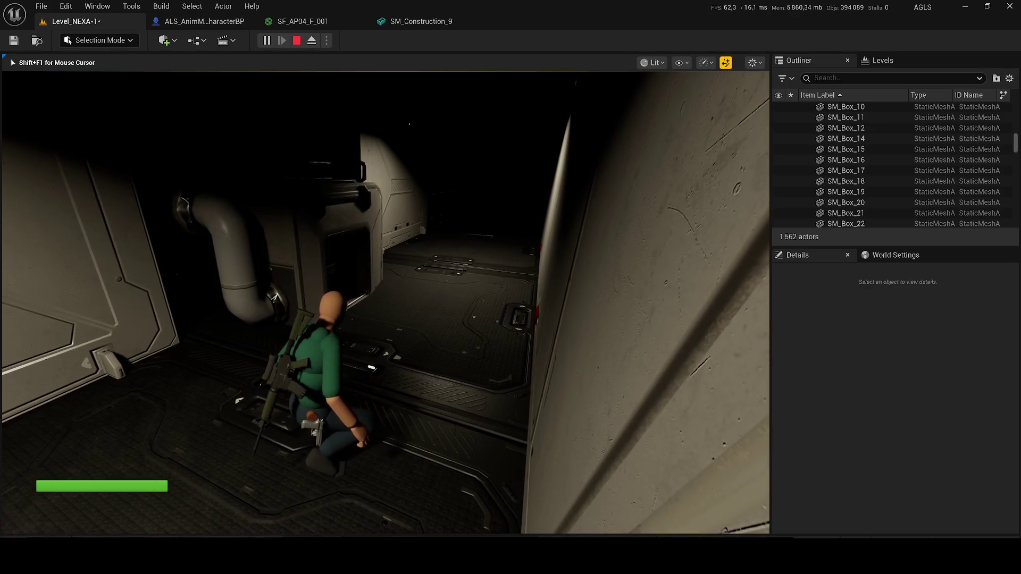
key(x)
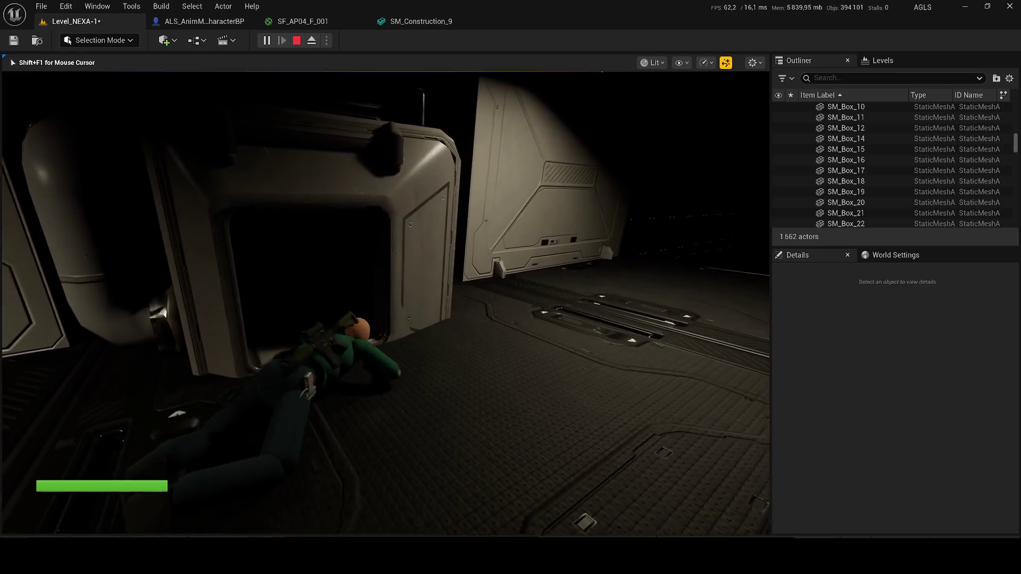
key(F2)
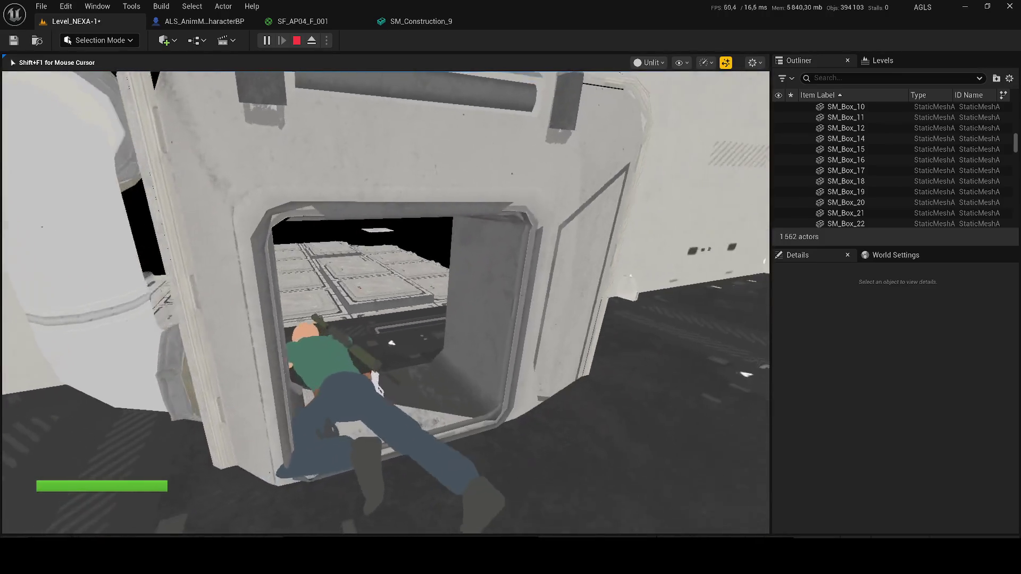
key(Escape)
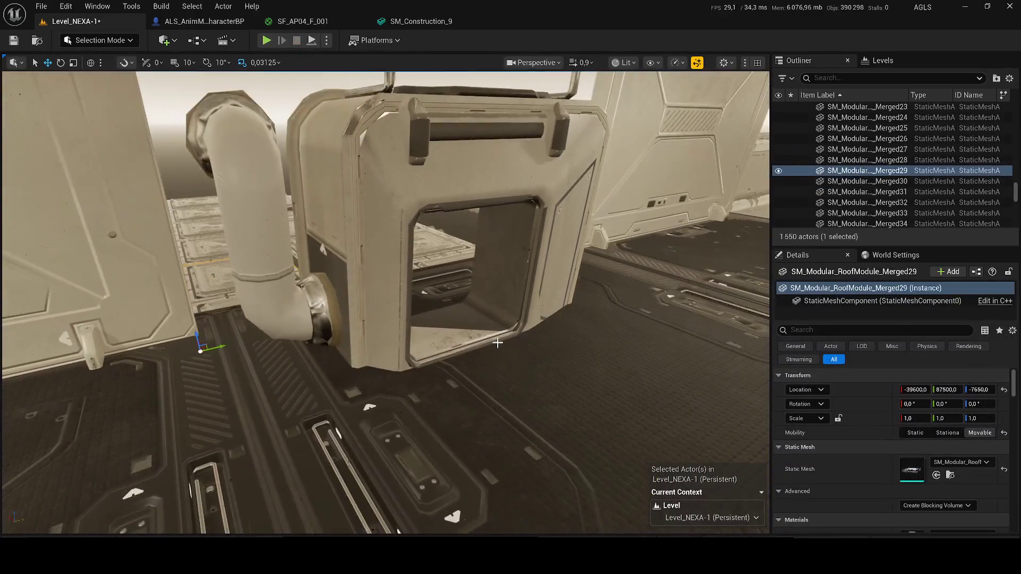
click(407, 248)
Shift the doorway mesh slightly left and duplicate it to extend the tunnel
right_click(407, 248)
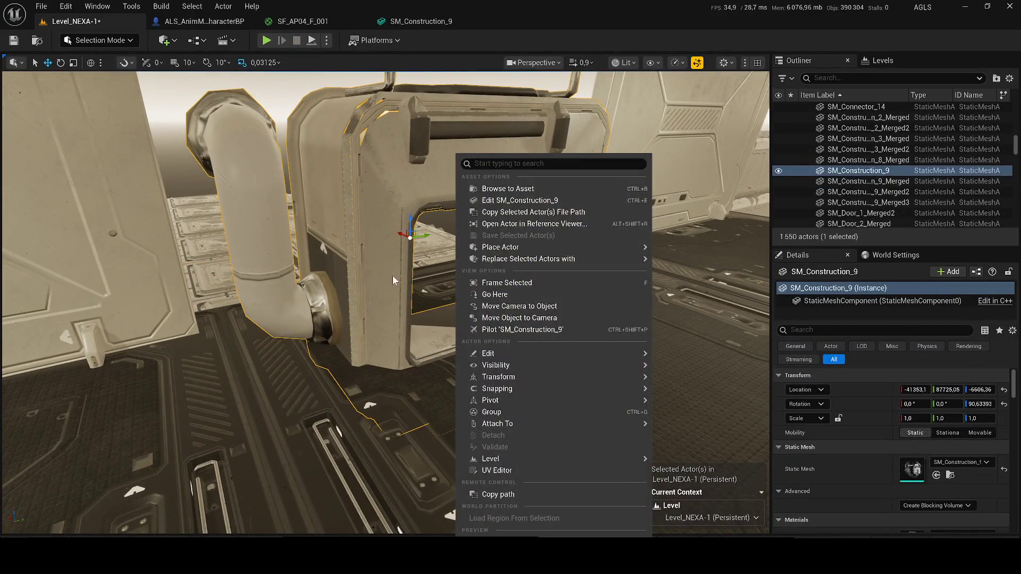
scroll(392, 275, up, 2)
drag(405, 218, 340, 196)
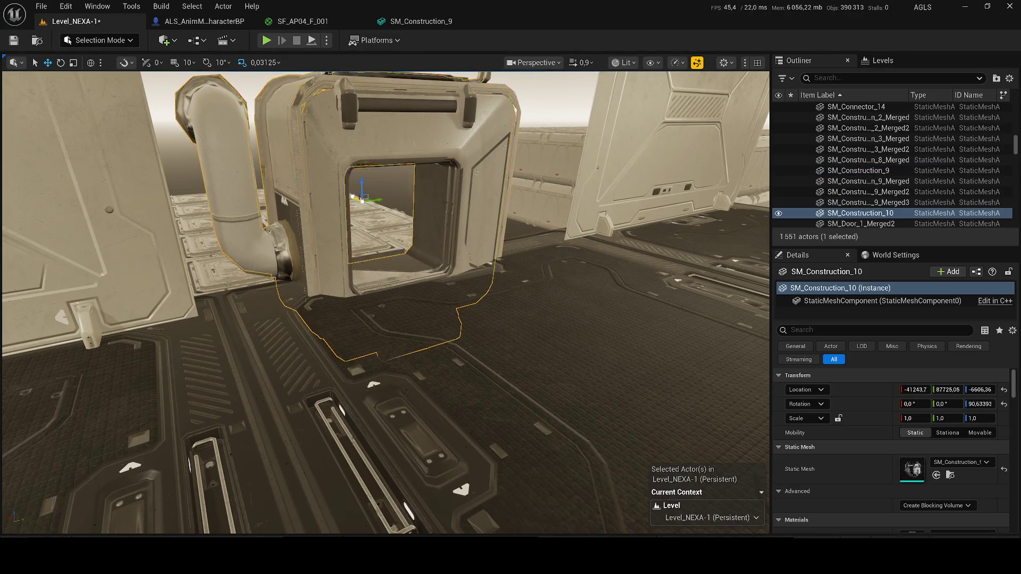
key(ctrl+d)
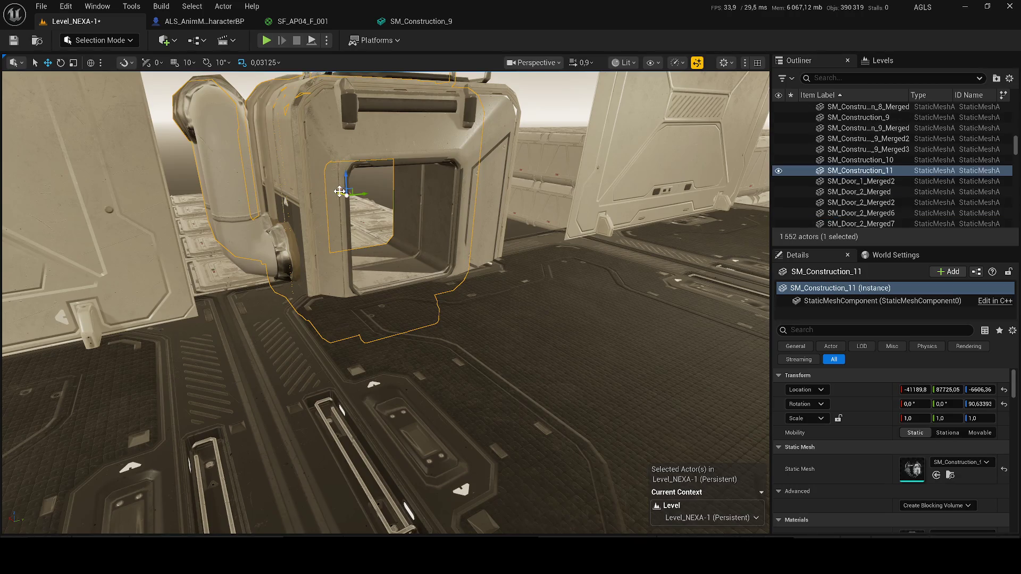
key(w)
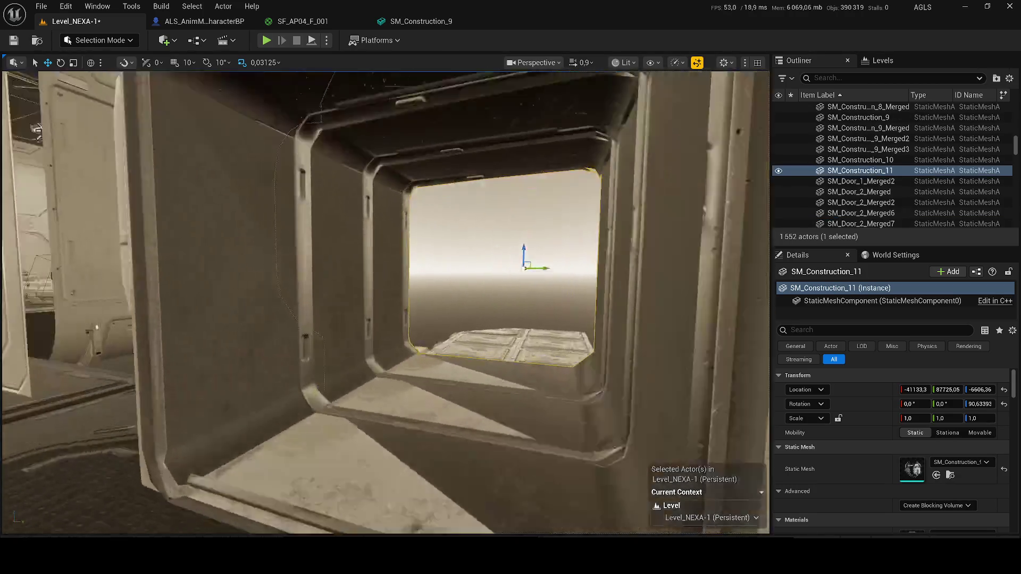
scroll(384, 302, down, 2)
key(s)
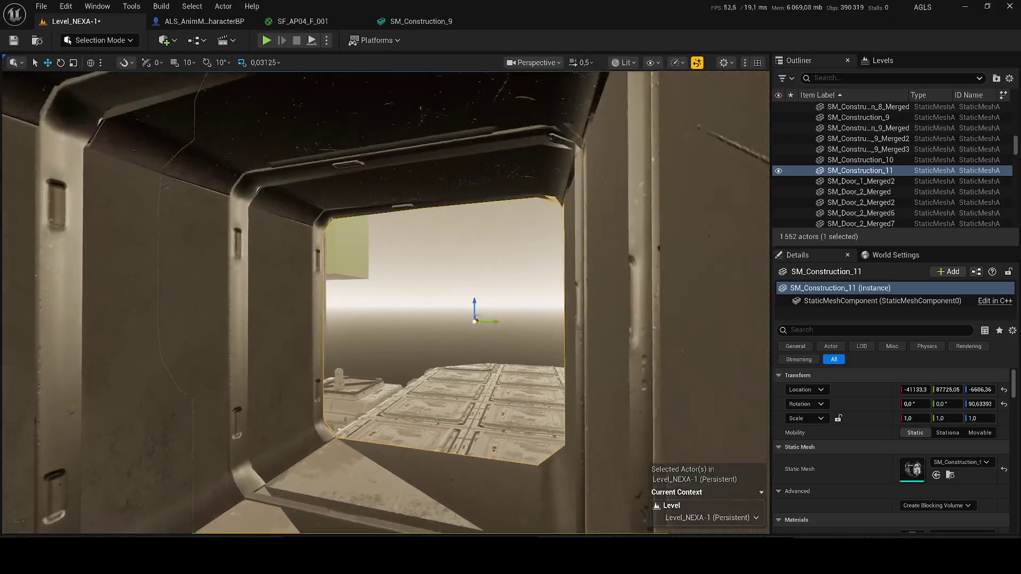
scroll(385, 302, up, 2)
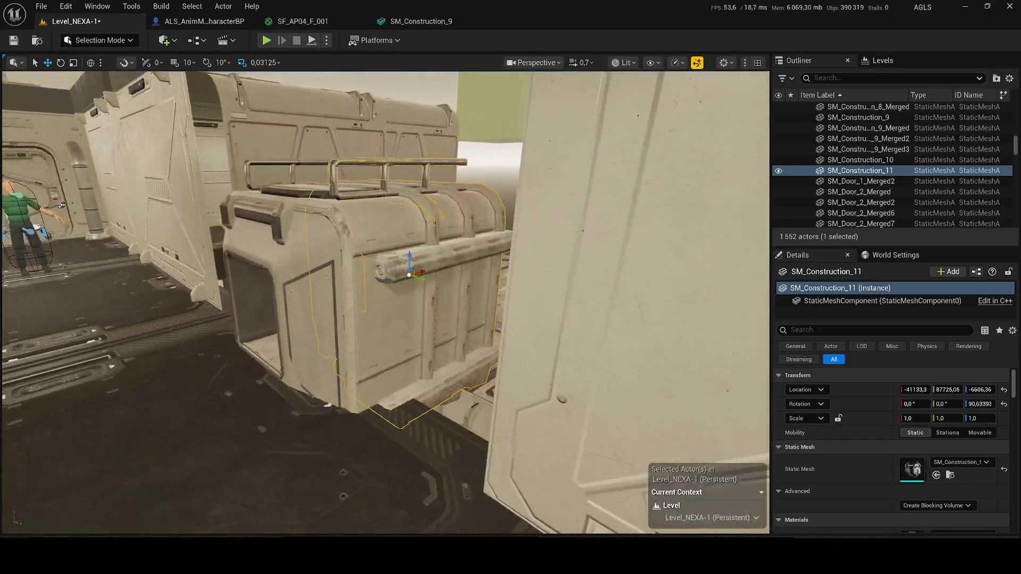
Select the neighbouring wall panels and slide one along Y beside the doorway
click(409, 416)
key(f)
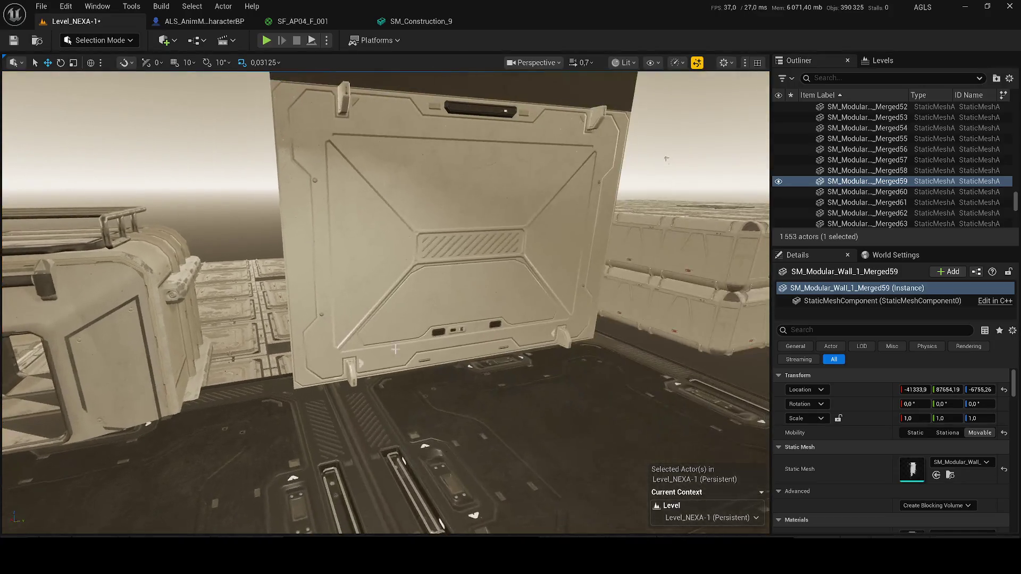
click(371, 375)
mouse_move(595, 380)
mouse_down()
mouse_move(486, 398)
mouse_move(574, 391)
mouse_move(712, 338)
mouse_up()
Duplicate the wall panel, move the copy up and shift it along X to align
key(f)
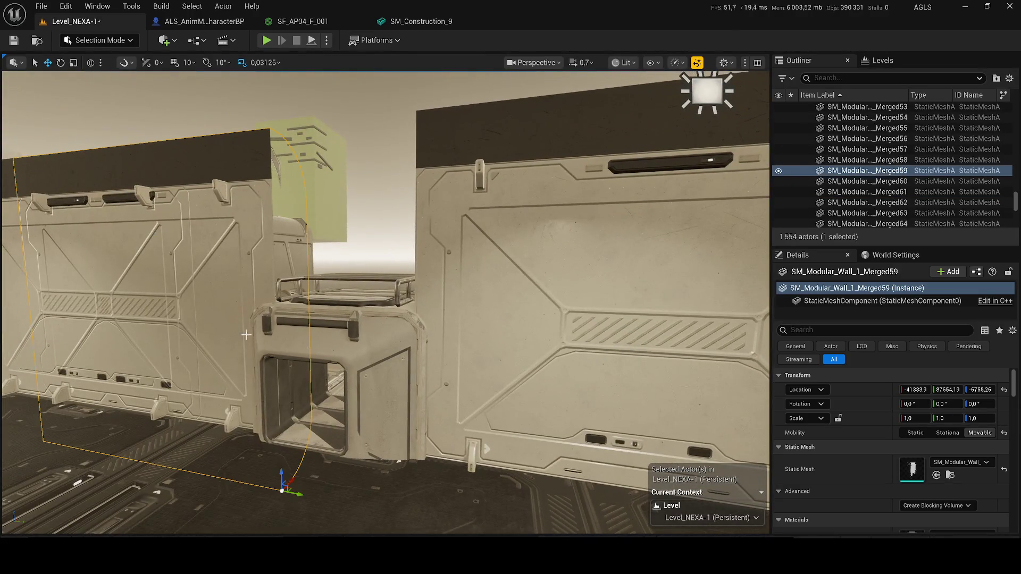
drag(299, 392, 298, 392)
mouse_move(274, 471)
mouse_down()
mouse_move(262, 342)
mouse_move(478, 365)
mouse_move(422, 376)
mouse_move(410, 376)
mouse_move(483, 342)
mouse_move(472, 347)
mouse_move(548, 376)
mouse_move(521, 341)
mouse_move(532, 330)
mouse_move(478, 314)
mouse_move(475, 298)
mouse_move(478, 331)
mouse_up()
mouse_move(333, 271)
mouse_down()
mouse_move(540, 315)
mouse_move(502, 364)
mouse_move(530, 364)
mouse_move(529, 392)
mouse_move(542, 365)
mouse_move(532, 383)
mouse_move(546, 175)
mouse_move(611, 80)
mouse_move(538, 149)
mouse_move(549, 162)
mouse_move(585, 160)
mouse_move(531, 154)
mouse_move(620, 163)
mouse_move(591, 159)
mouse_up()
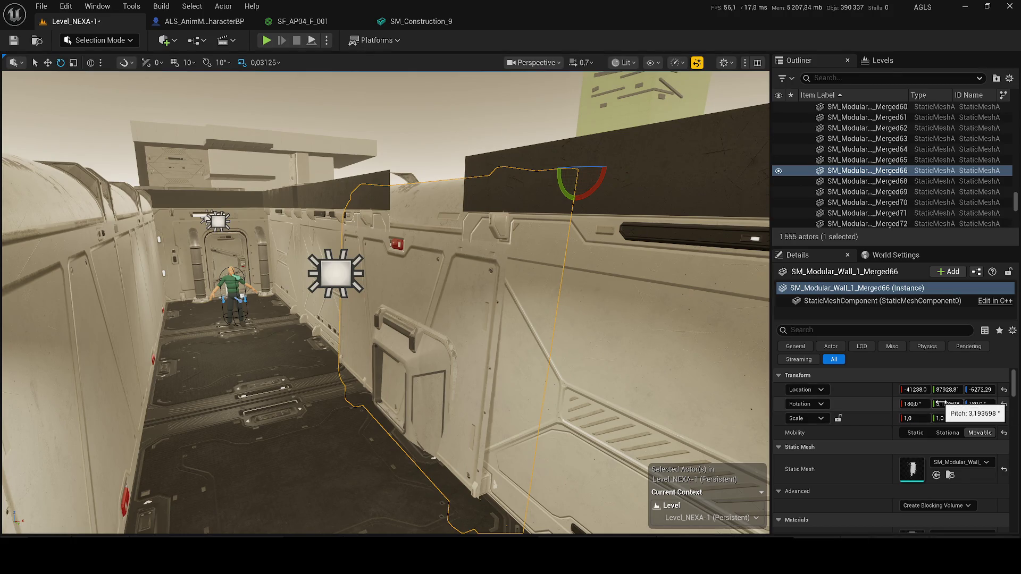
key(Escape)
Raise SM_Modular_Wall_1_Merged66 and nudge it along X to -41241.9
key(r)
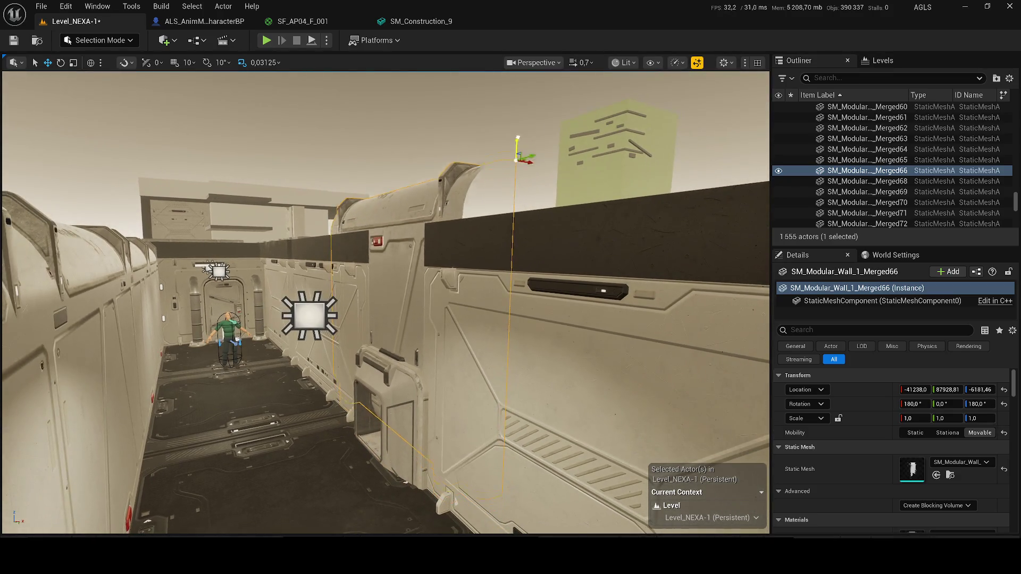
mouse_move(522, 155)
mouse_down()
mouse_move(513, 99)
mouse_move(532, 99)
mouse_up()
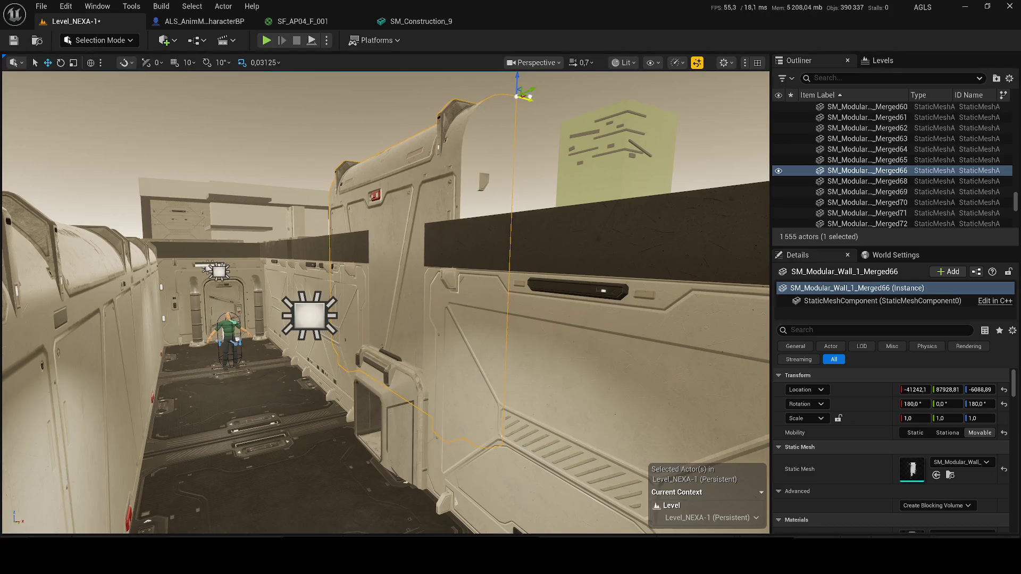
drag(529, 95, 532, 96)
key(f)
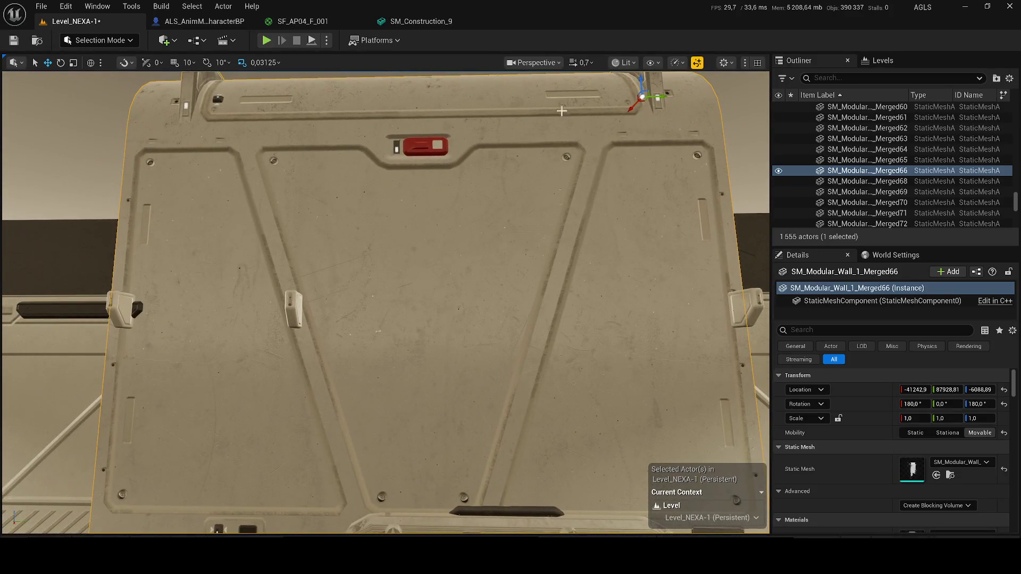
drag(634, 104, 633, 106)
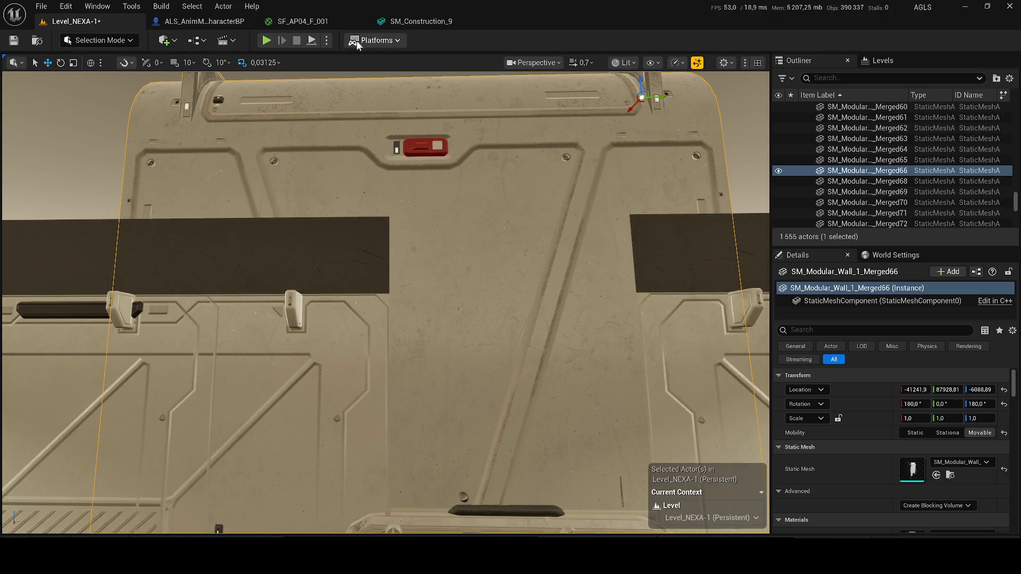
key(alt+p)
key(w)
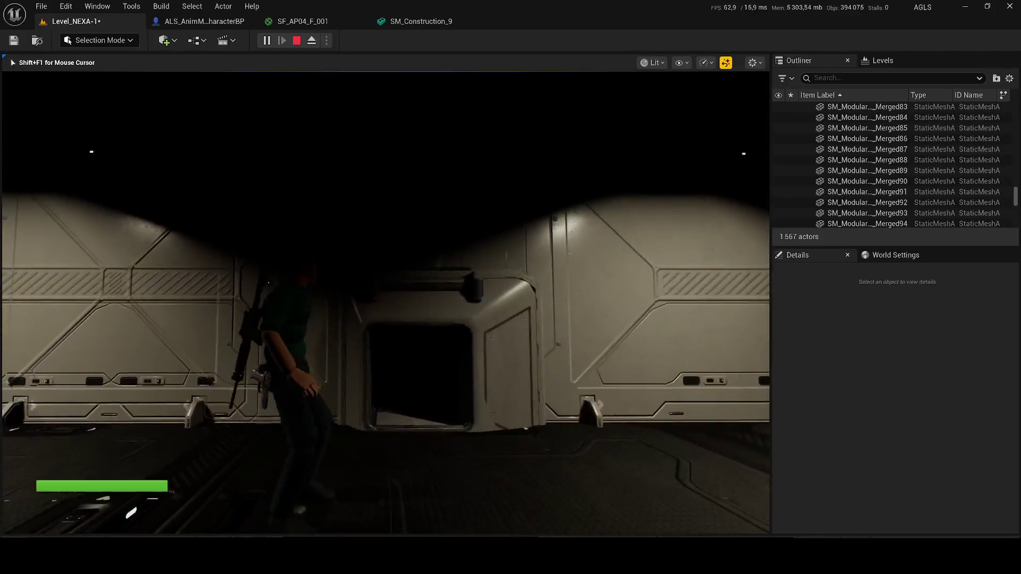
key(g)
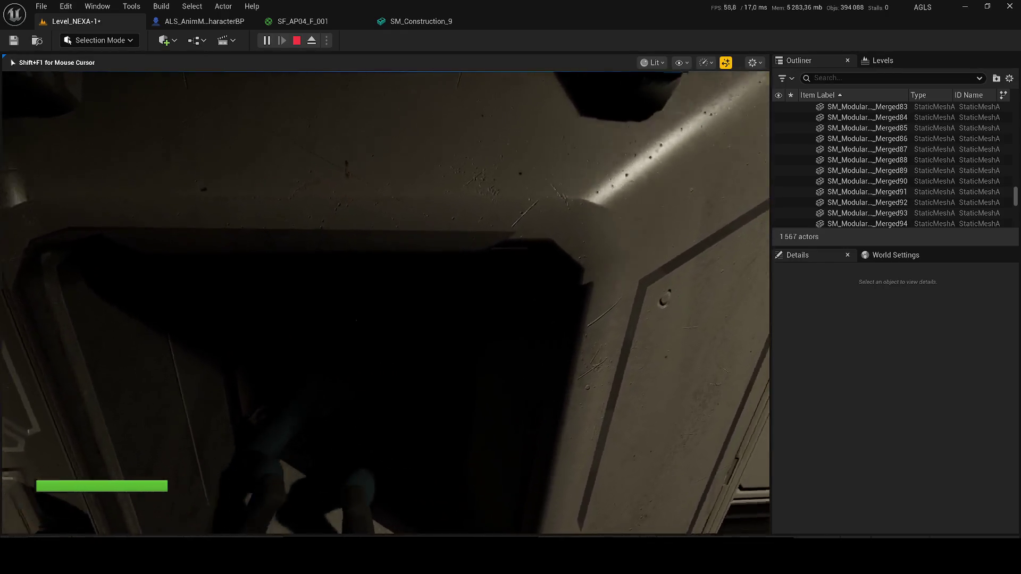
key(F2)
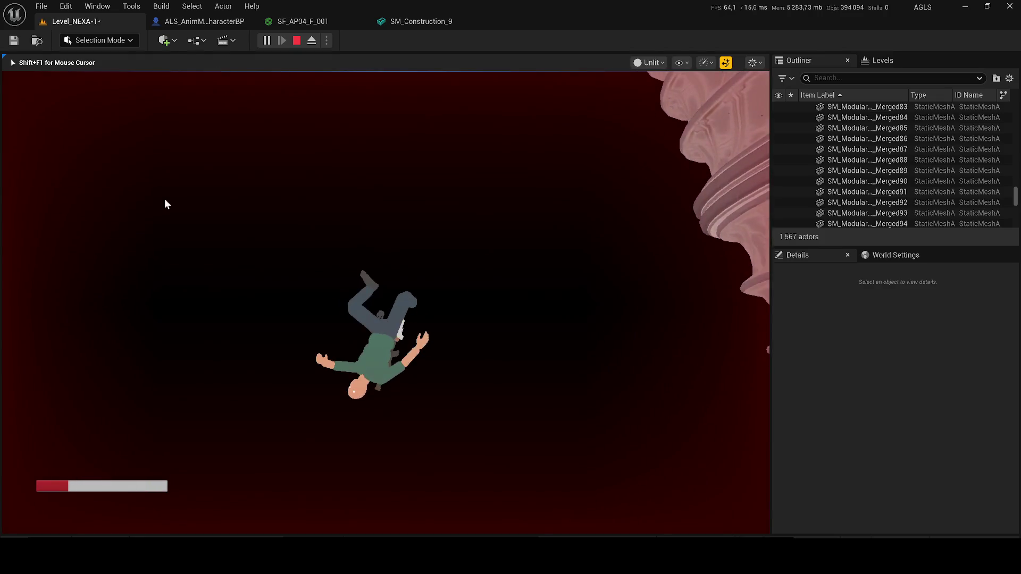
key(Escape)
key(f)
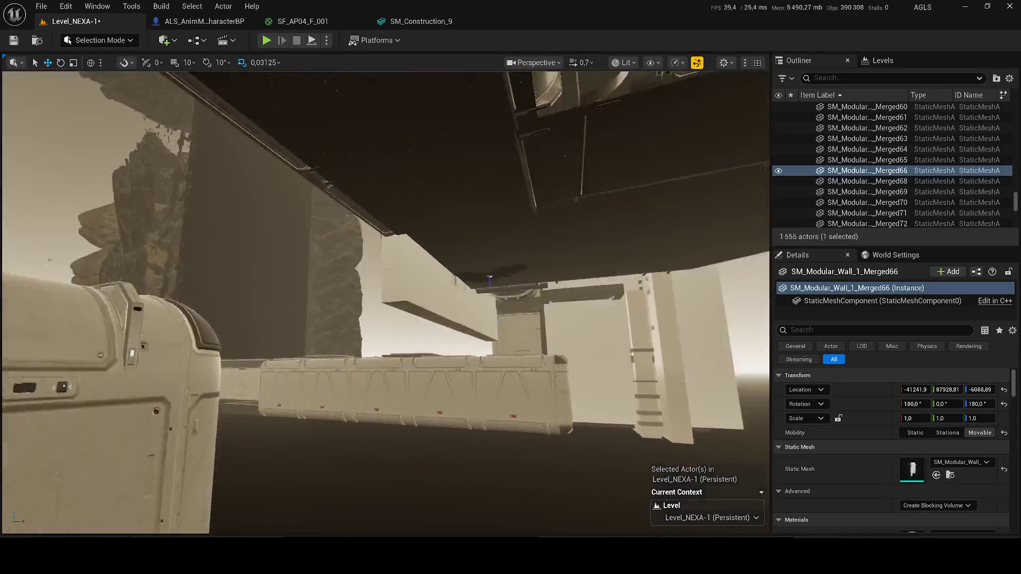
Tilt corridor light RectLight17 to about -40.2° Y rotation, then start filtering the actor list
scroll(385, 302, up, 2)
key(s)
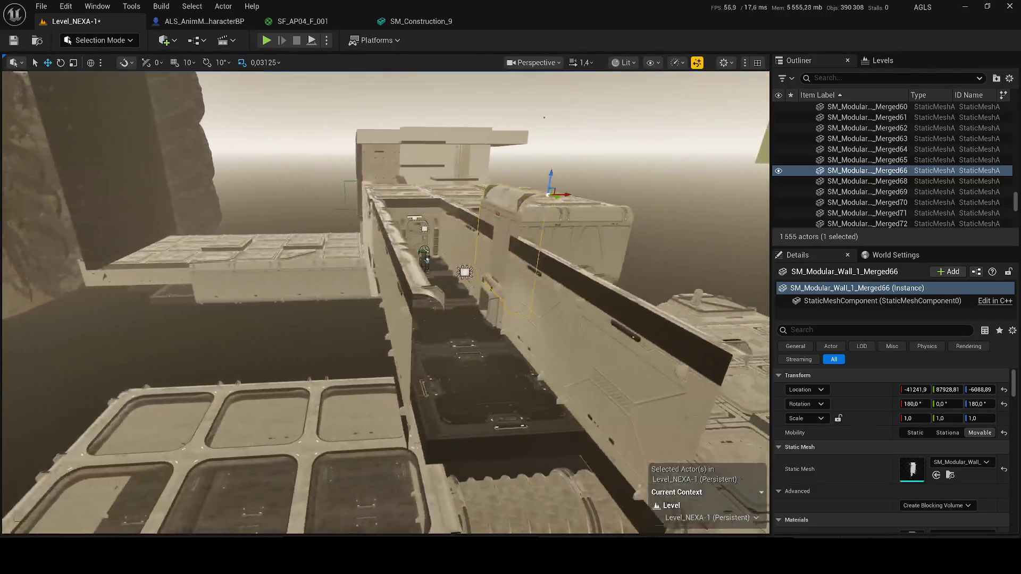
key(w)
key(w)
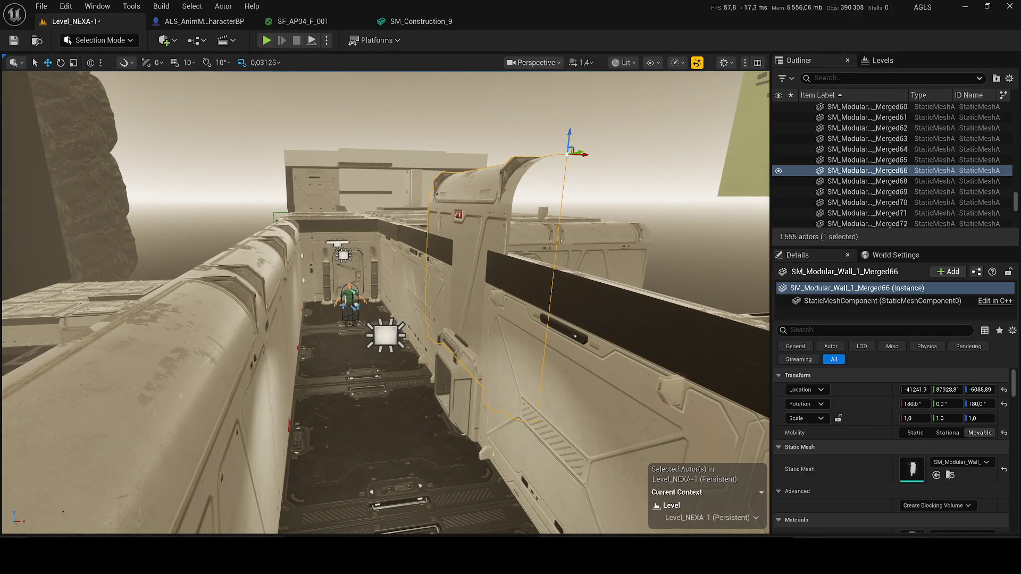
key(w)
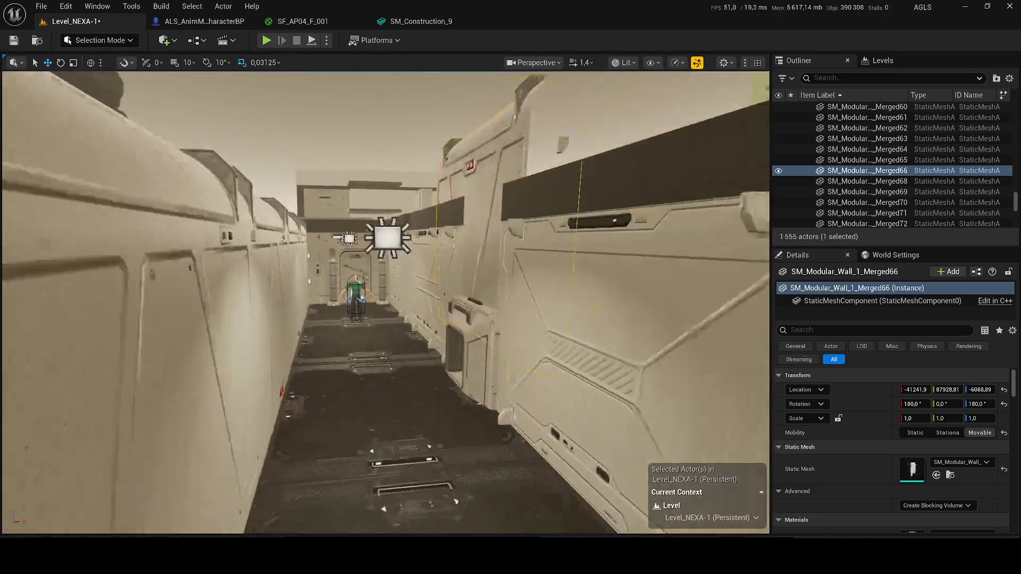
key(w)
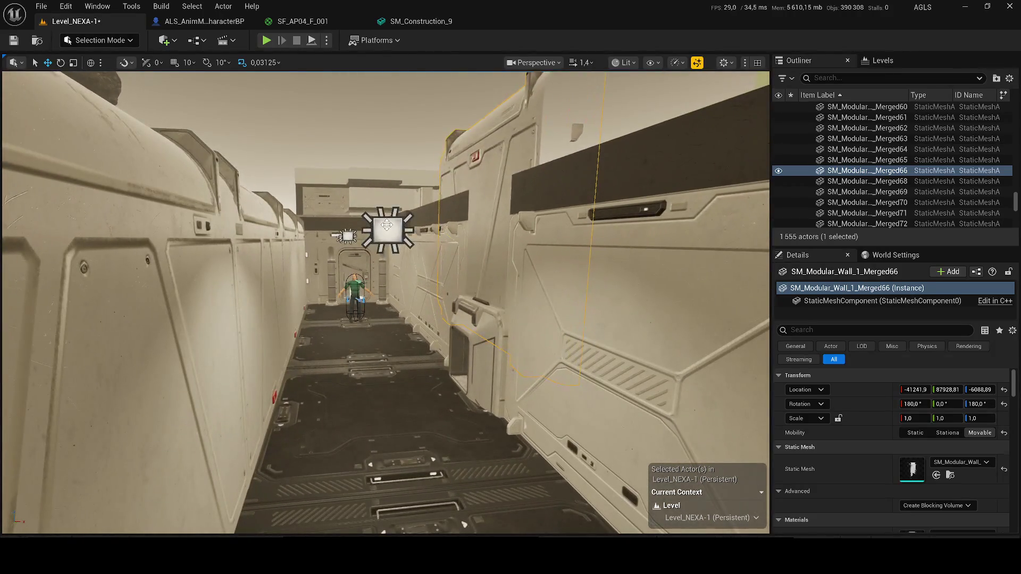
click(387, 230)
drag(388, 237, 388, 250)
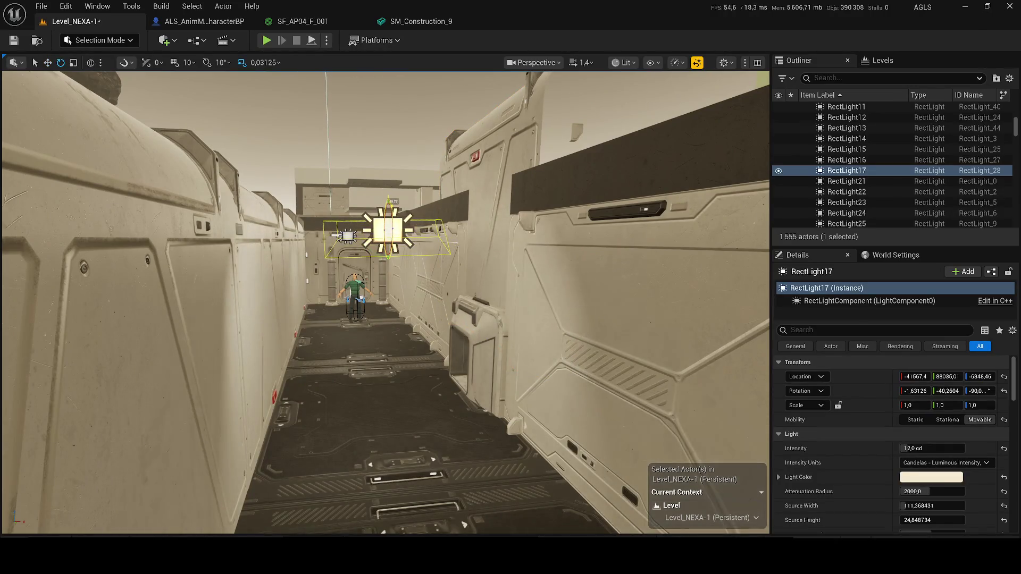
click(822, 78)
Hide the DirectionalLight found by searching 'dire' in the Outliner, and save the level
text(dire)
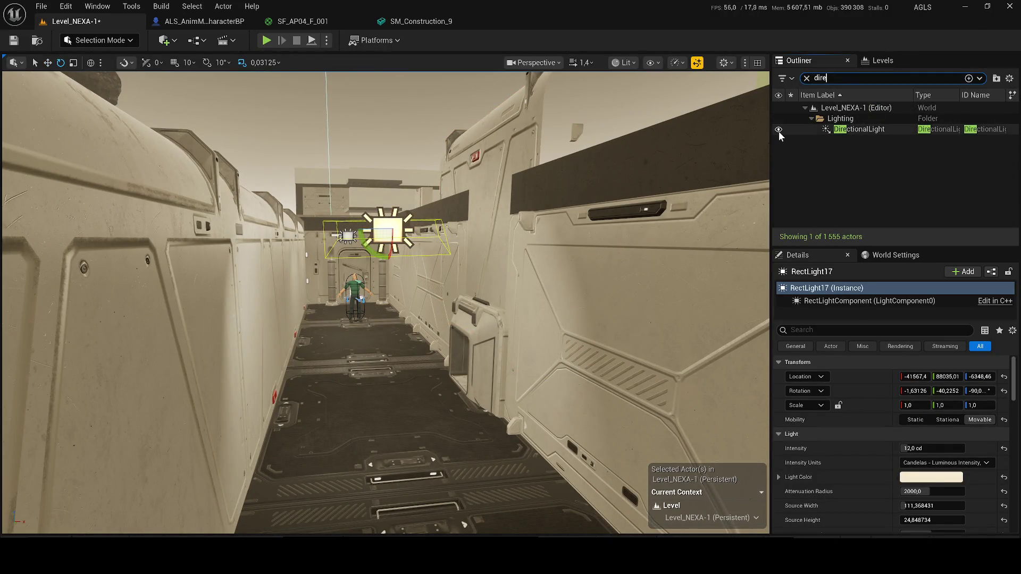
click(779, 129)
key(f)
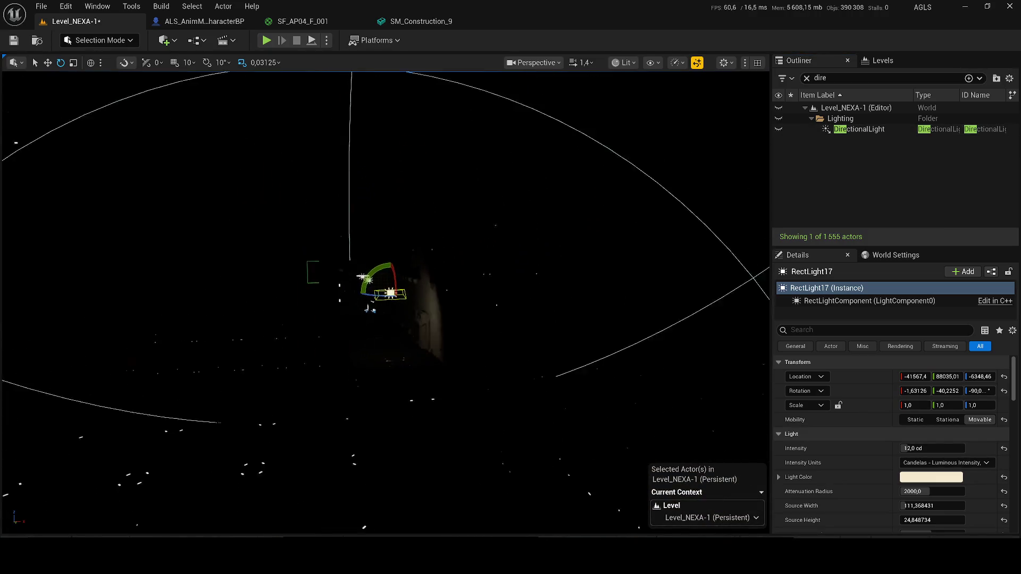
key(w)
scroll(492, 219, down, 10)
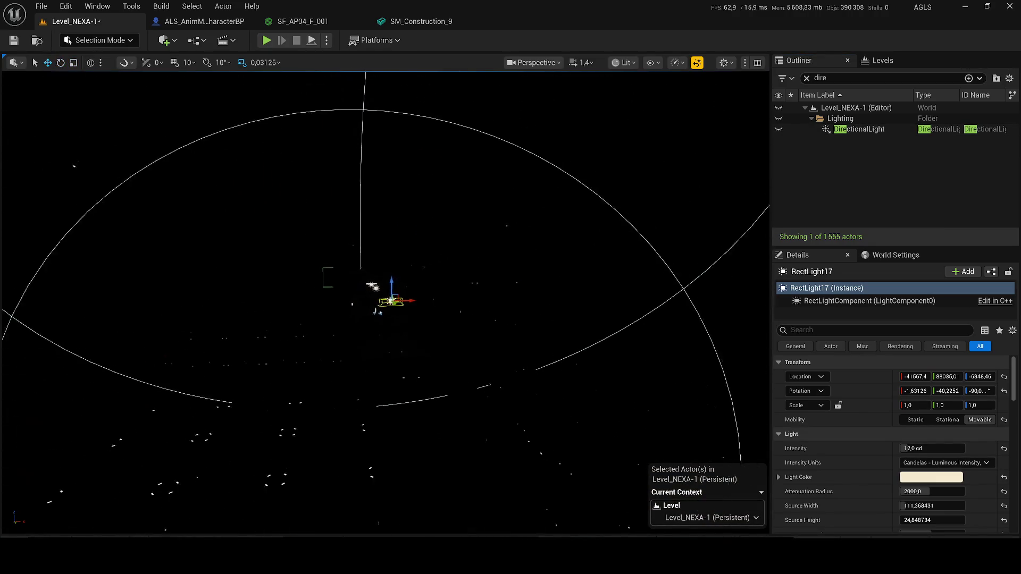
key(ctrl+s)
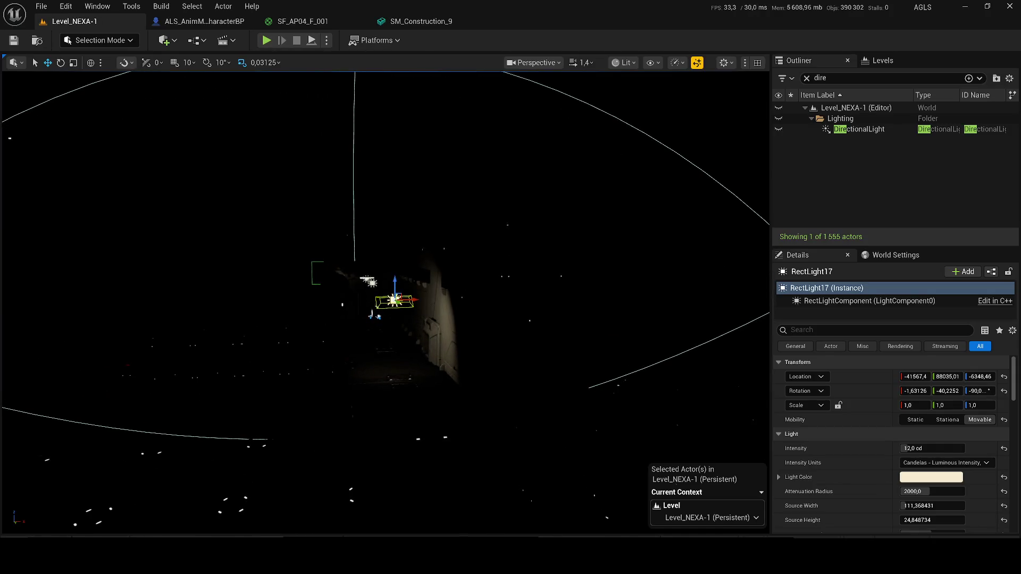
Fly down the corridor to the end door and select it with the large wall panel
scroll(465, 219, up, 10)
drag(379, 263, 419, 337)
click(406, 327)
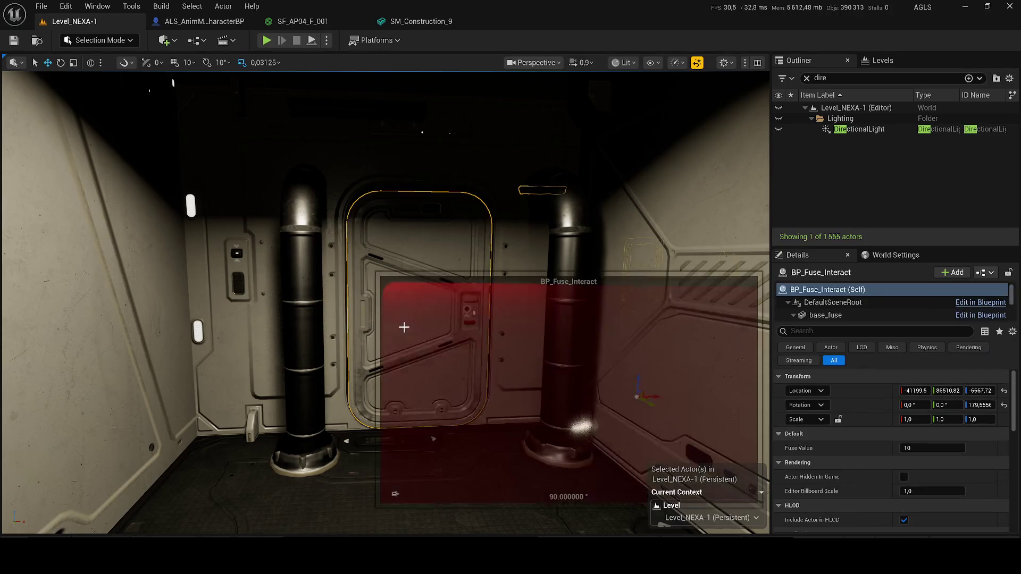
key(f)
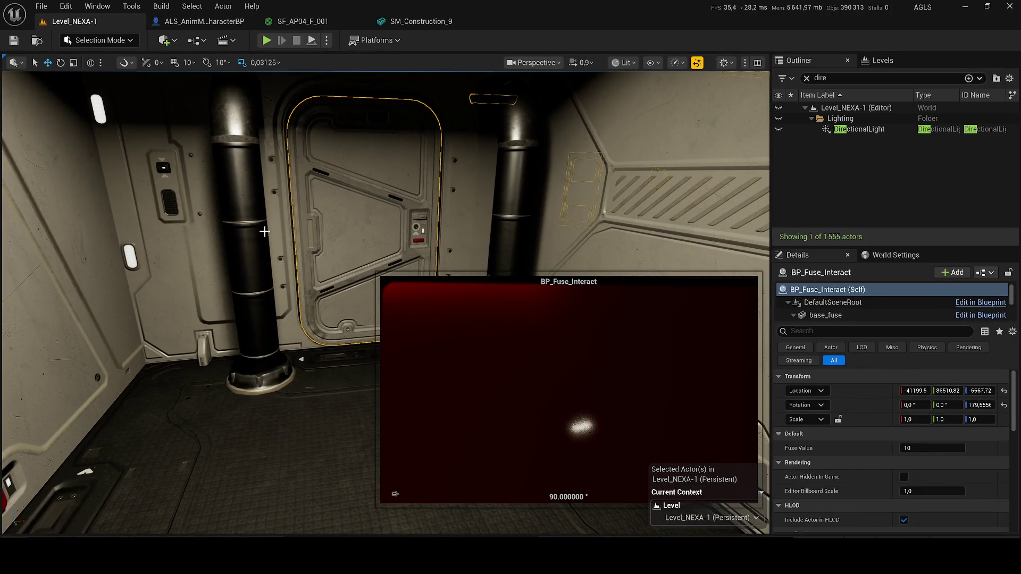
ctrl+click(280, 238)
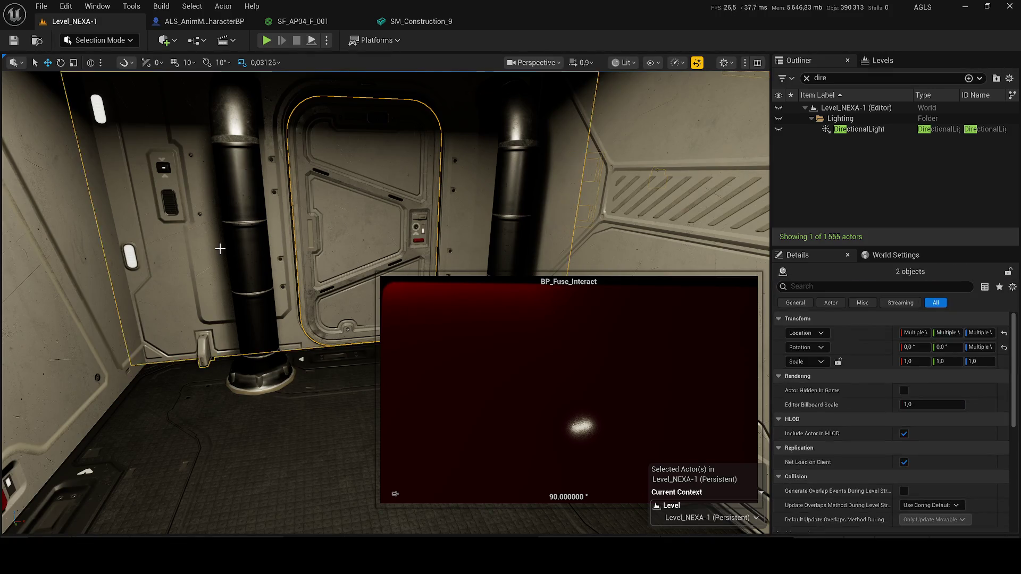
scroll(247, 248, down, 10)
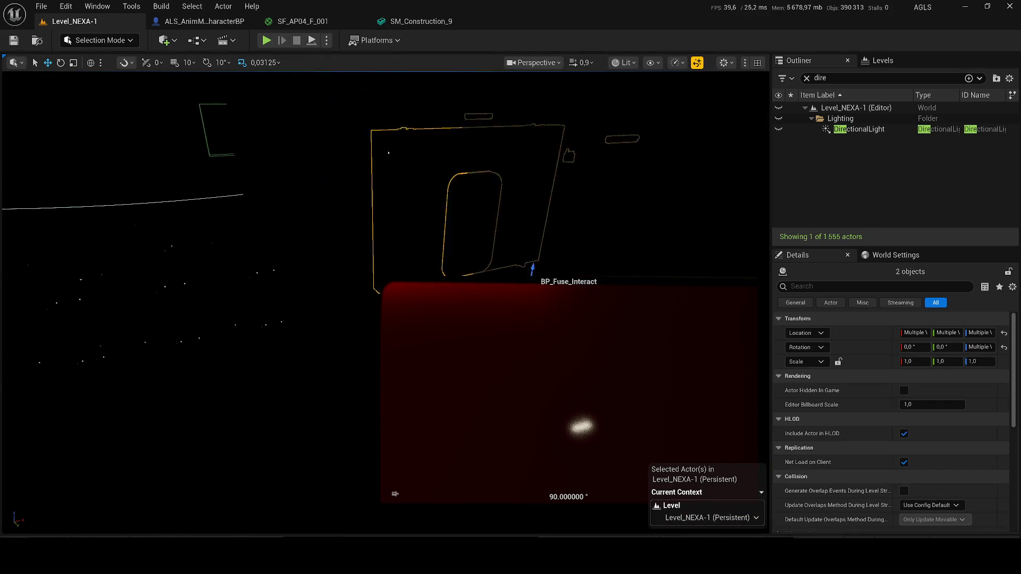
scroll(250, 244, up, 10)
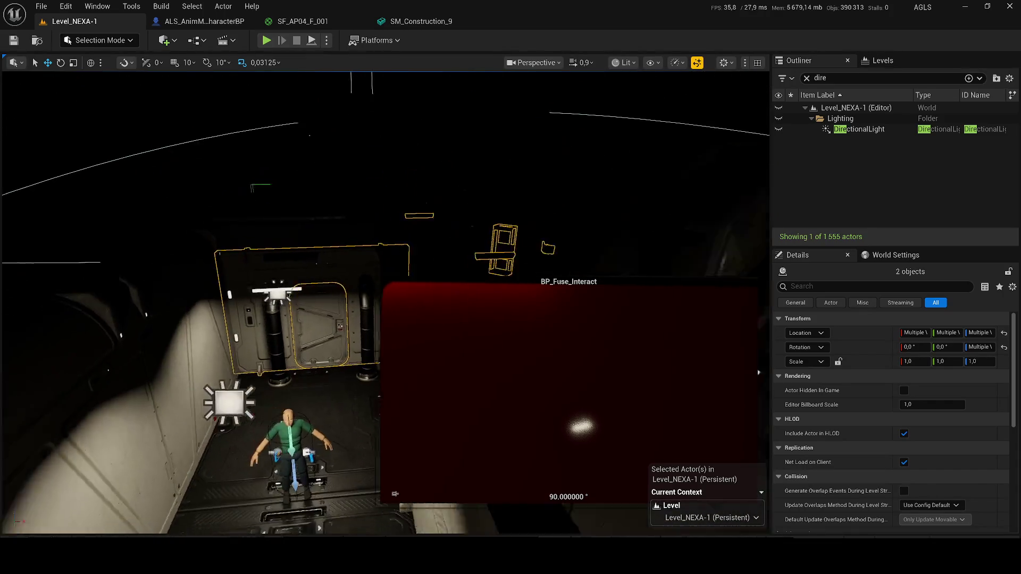
Clear the Outliner filter, select Bp_Door_Labs with its door frame, and duplicate them
click(806, 78)
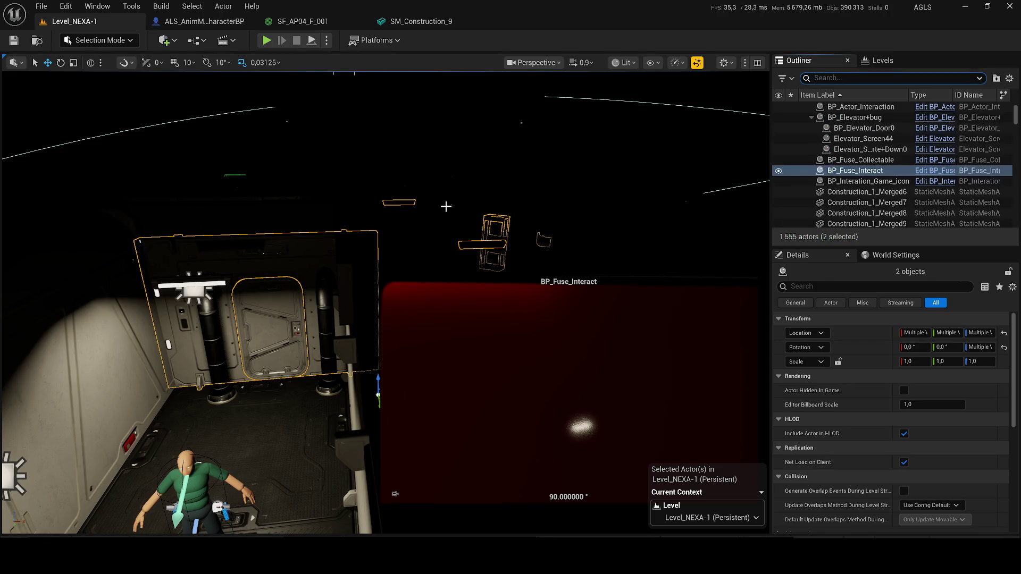
scroll(866, 170, down, 15)
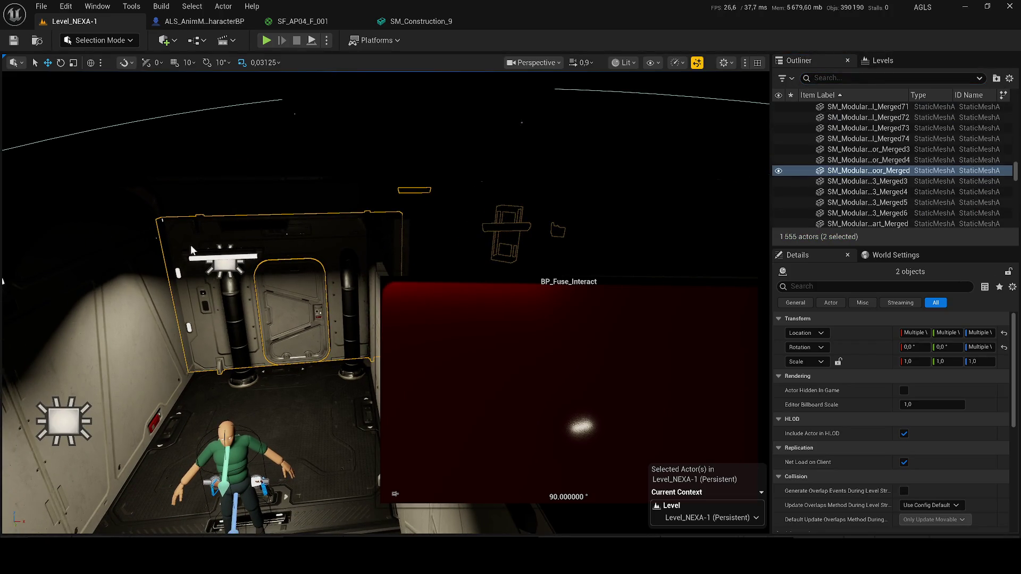
key(f)
scroll(223, 223, down, 6)
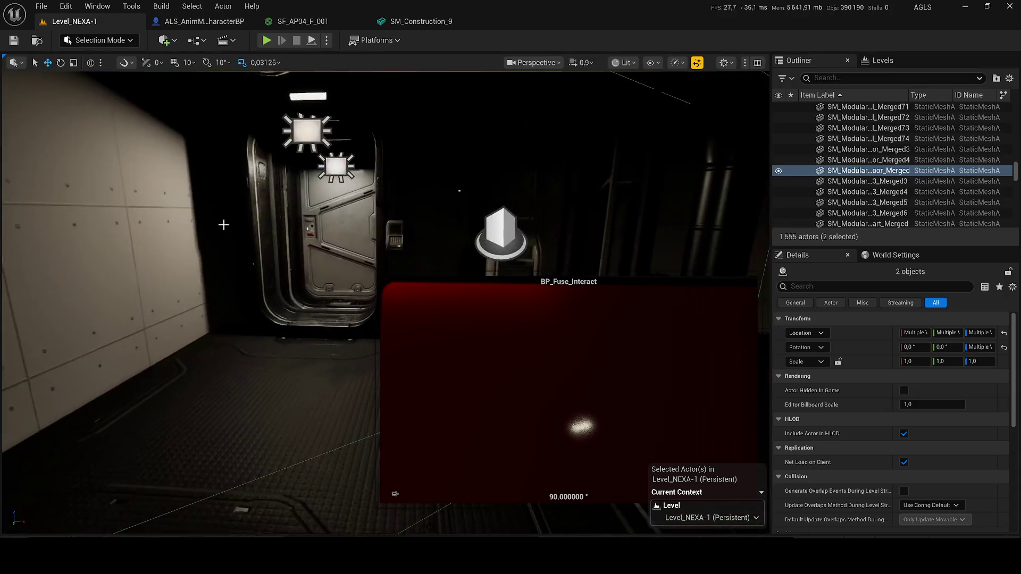
click(300, 233)
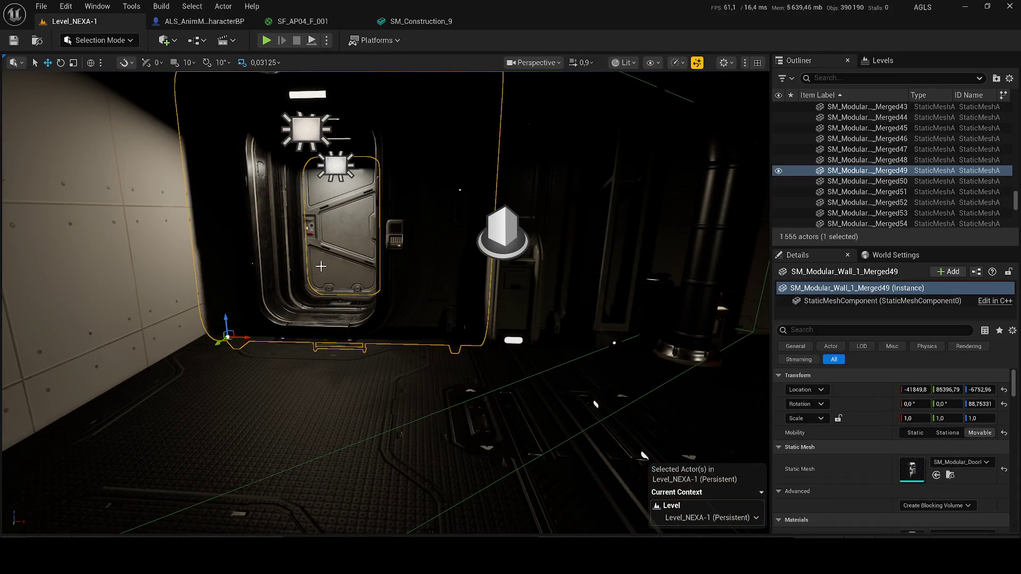
click(851, 170)
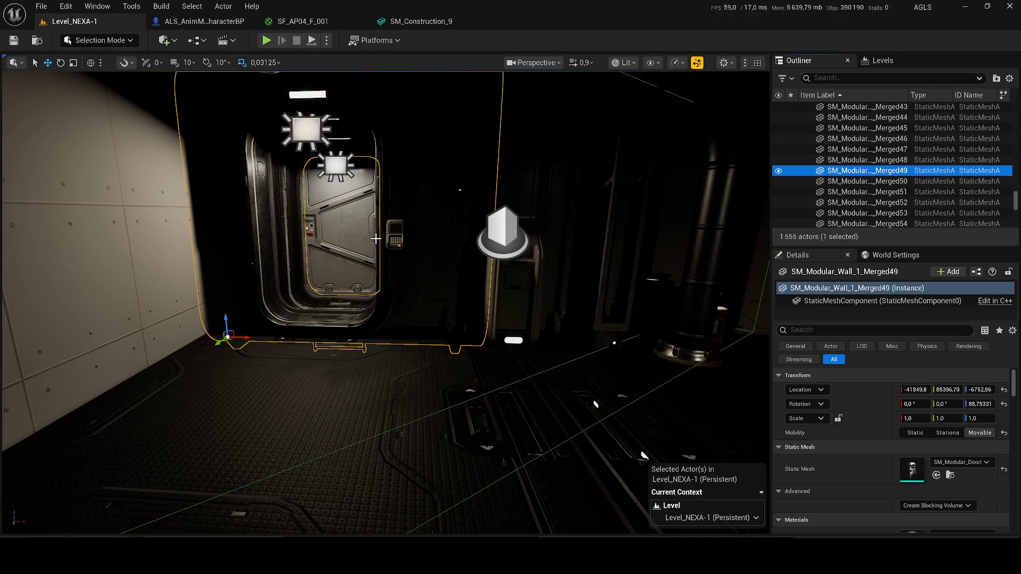
click(374, 212)
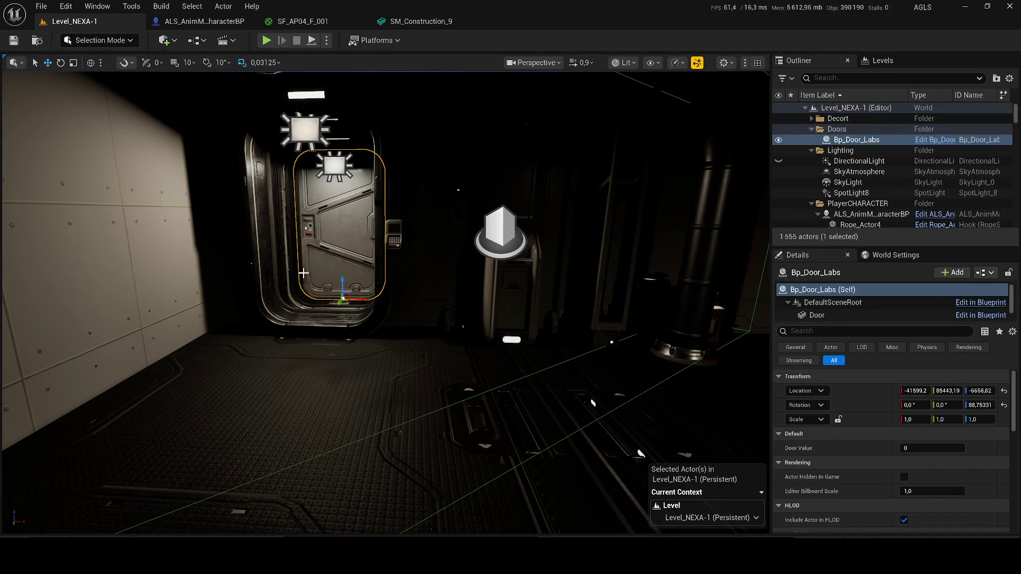
ctrl+click(276, 287)
key(ctrl+d)
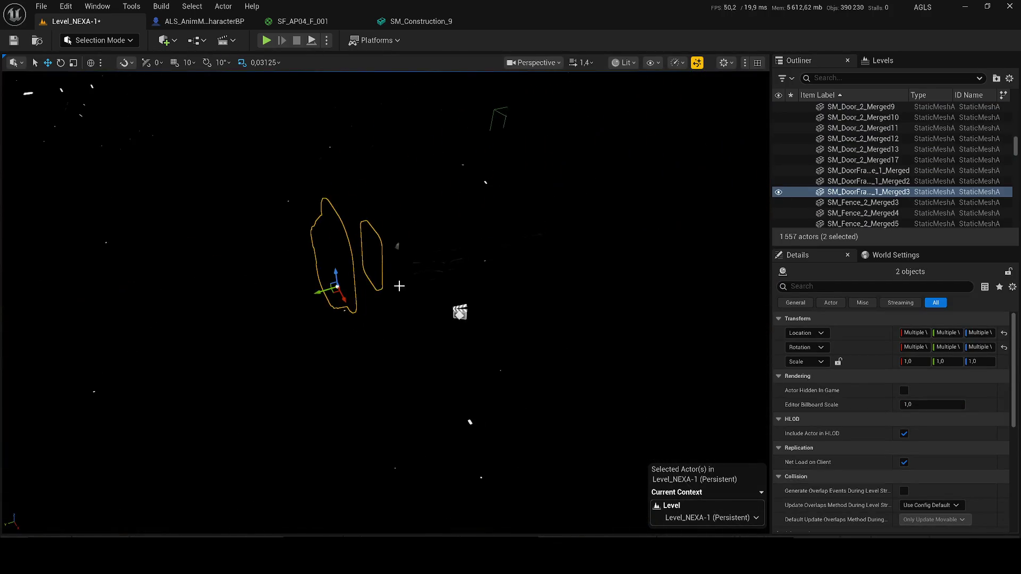
Switch the viewport to Unlit view mode and frame the duplicated door frame
click(625, 63)
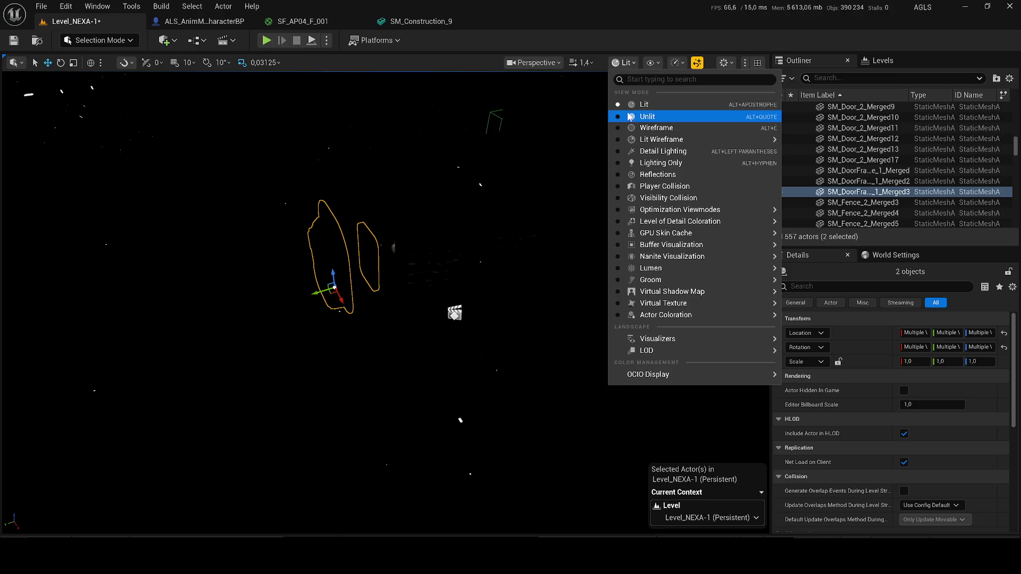
click(630, 116)
key(f)
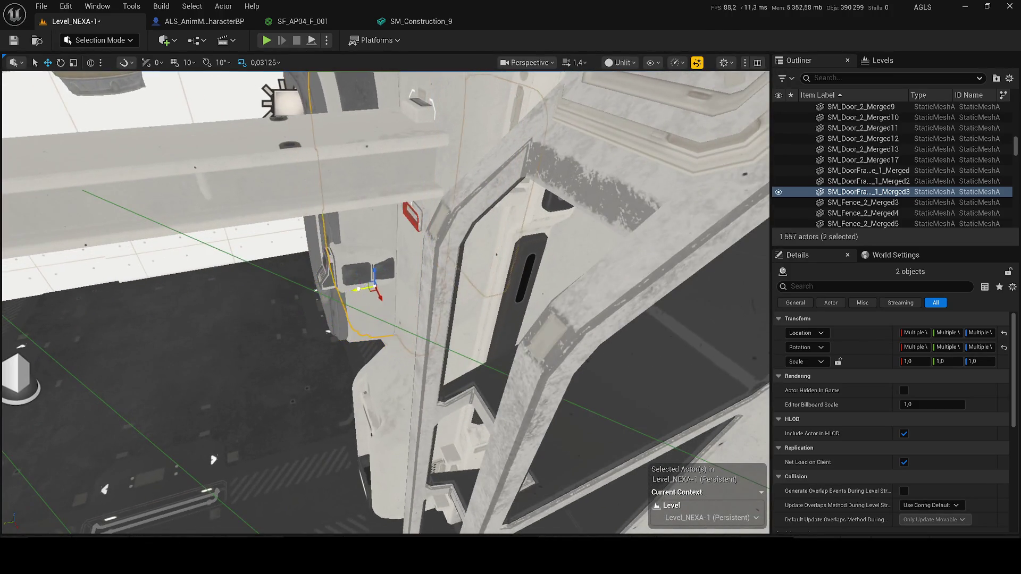
Drag the copied frame down the corridor and fit Bp_Door_Labs2 into it at Y 88514.24
drag(356, 293, 105, 335)
scroll(386, 303, down, 5)
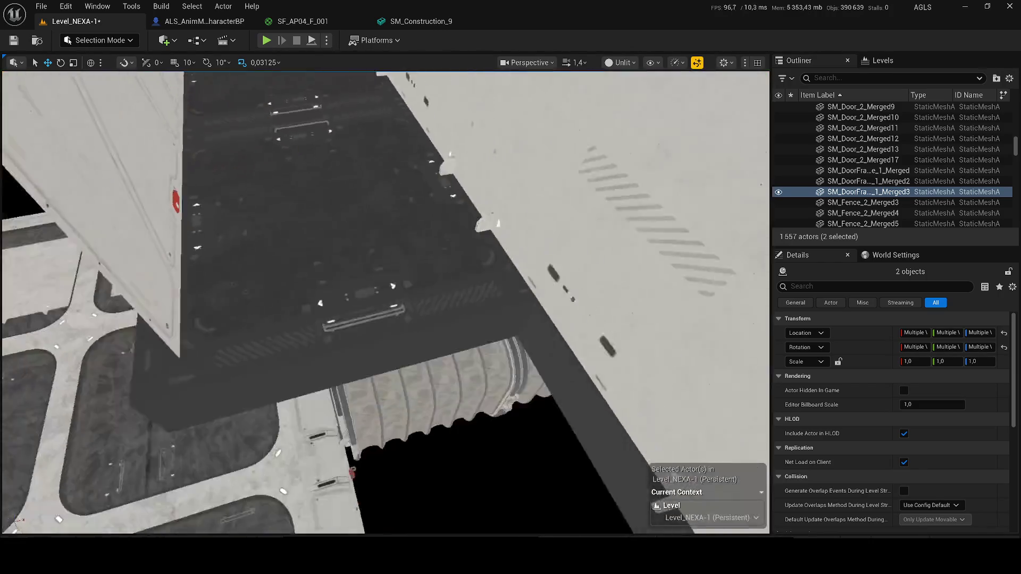
scroll(386, 303, down, 5)
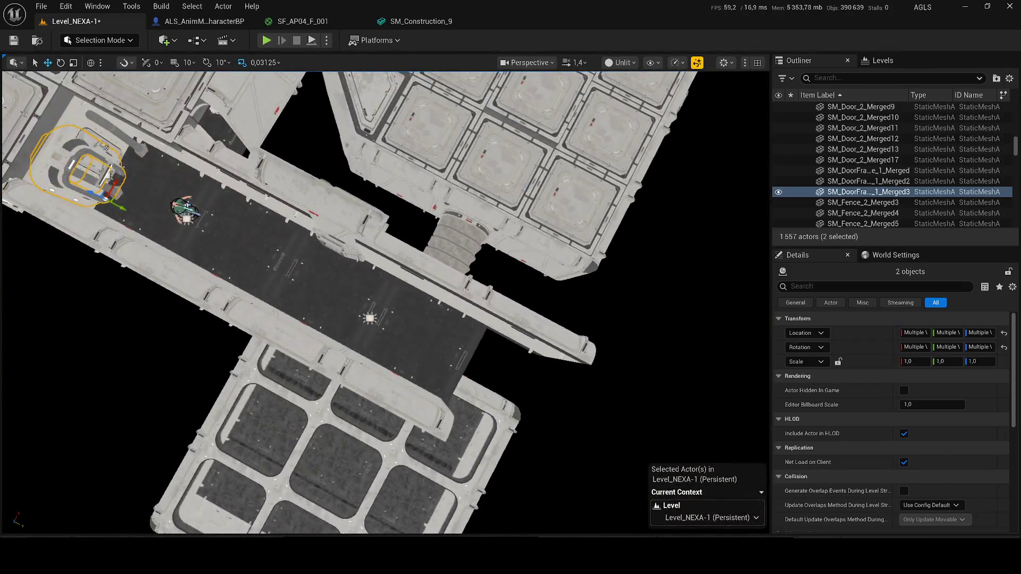
mouse_move(109, 201)
mouse_down()
mouse_move(263, 330)
mouse_move(457, 399)
mouse_up()
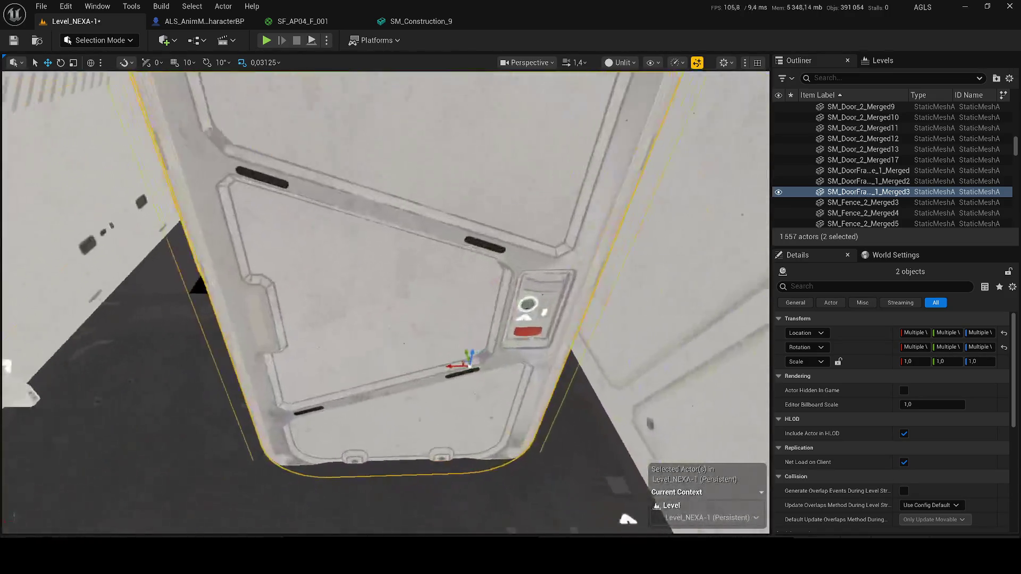
click(406, 327)
mouse_move(407, 327)
mouse_down()
mouse_move(456, 342)
mouse_move(444, 277)
mouse_up()
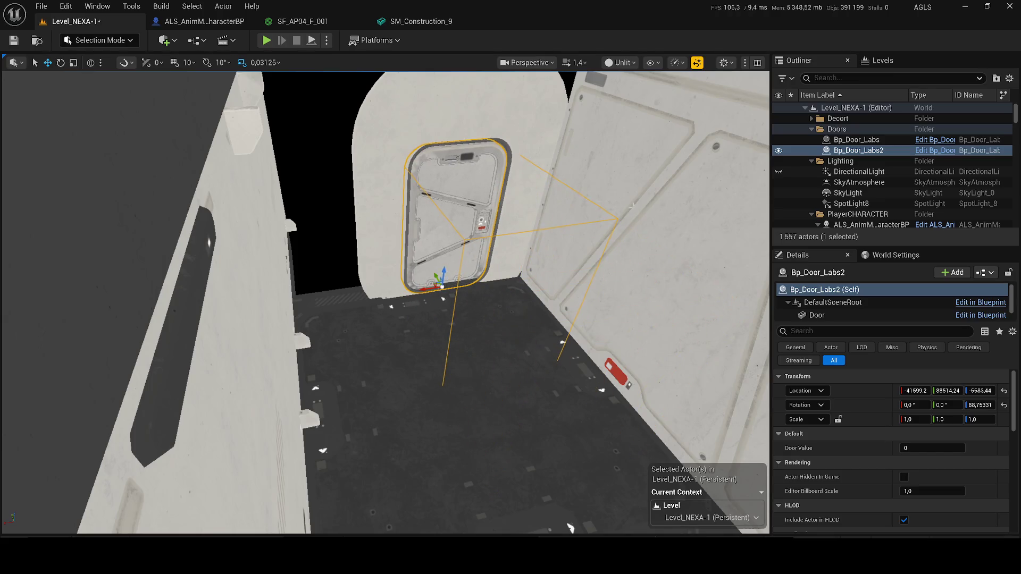
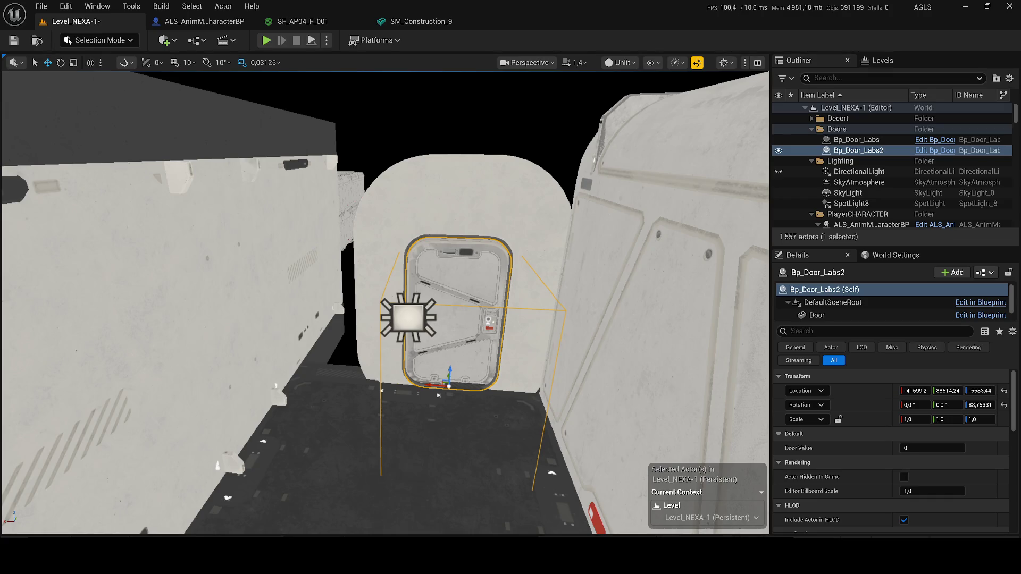
Toggle the viewport between Lit and Unlit rendering, ending Unlit, and centre on the lab door
click(619, 62)
click(608, 62)
click(618, 62)
click(630, 103)
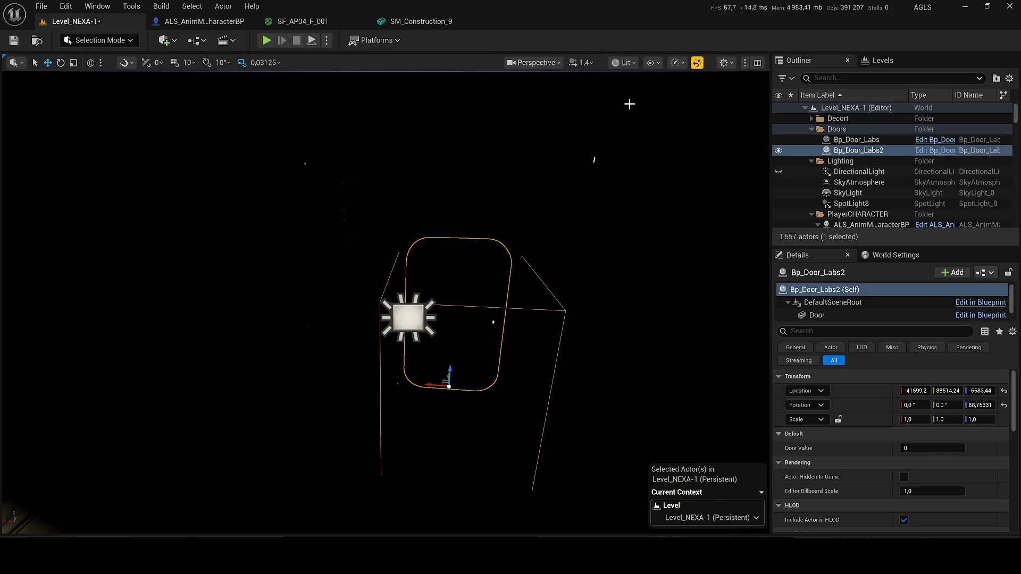
click(621, 63)
click(496, 168)
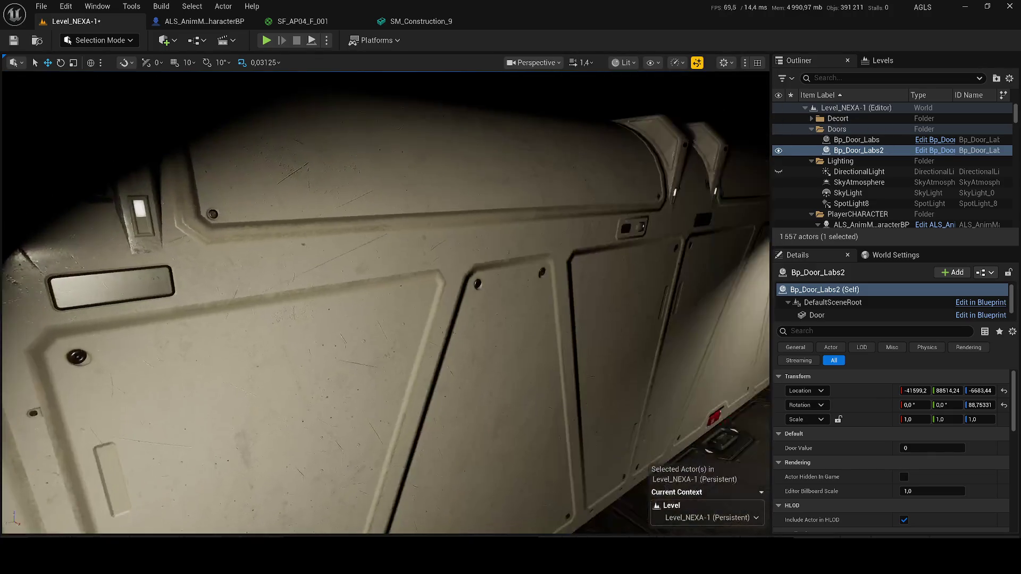
drag(497, 167, 664, 49)
click(622, 62)
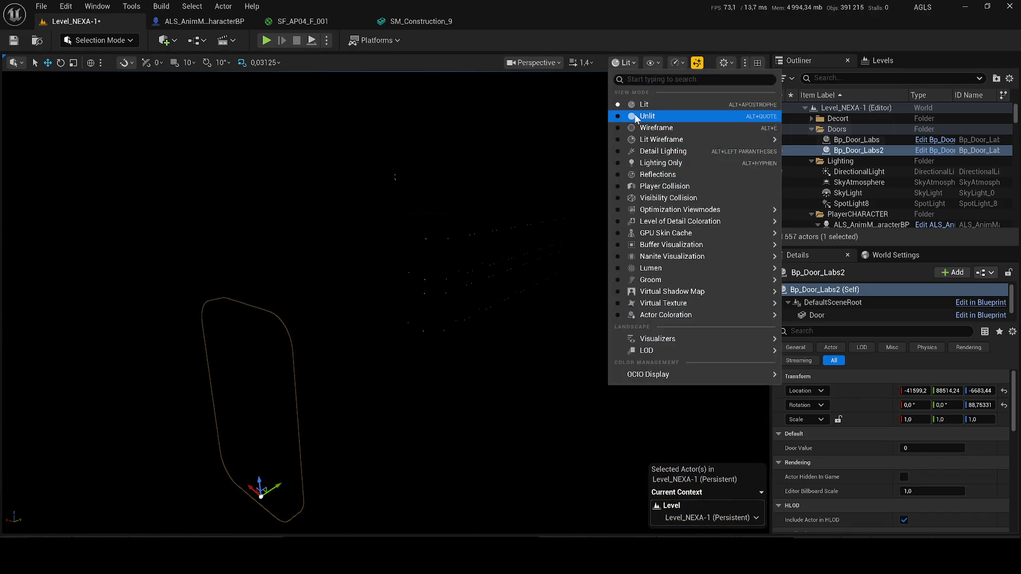
click(634, 114)
key(f)
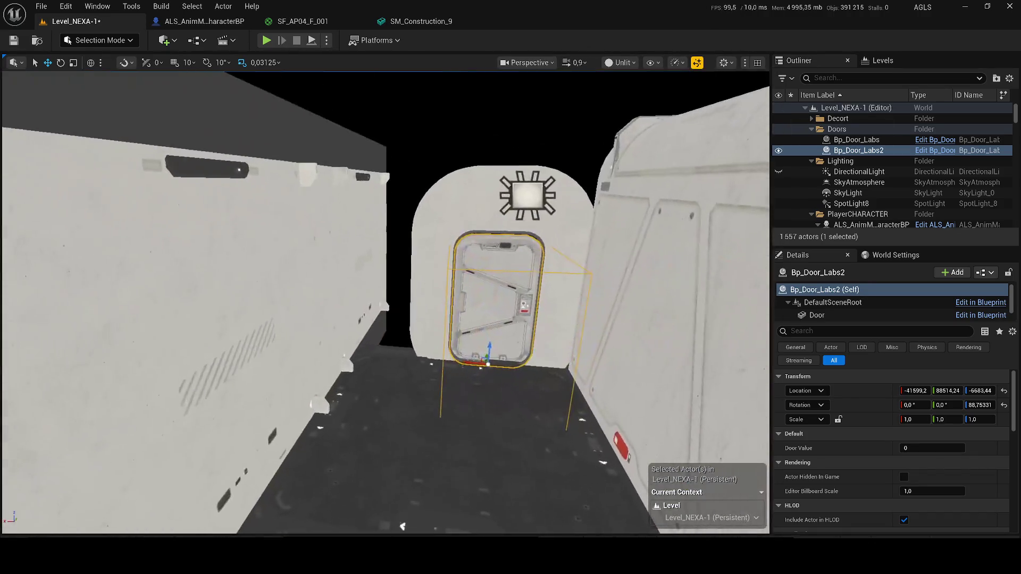
Alt-drag a copy of SM_Modular_Interior_Door_Merged along Y down the corridor
scroll(386, 303, down, 5)
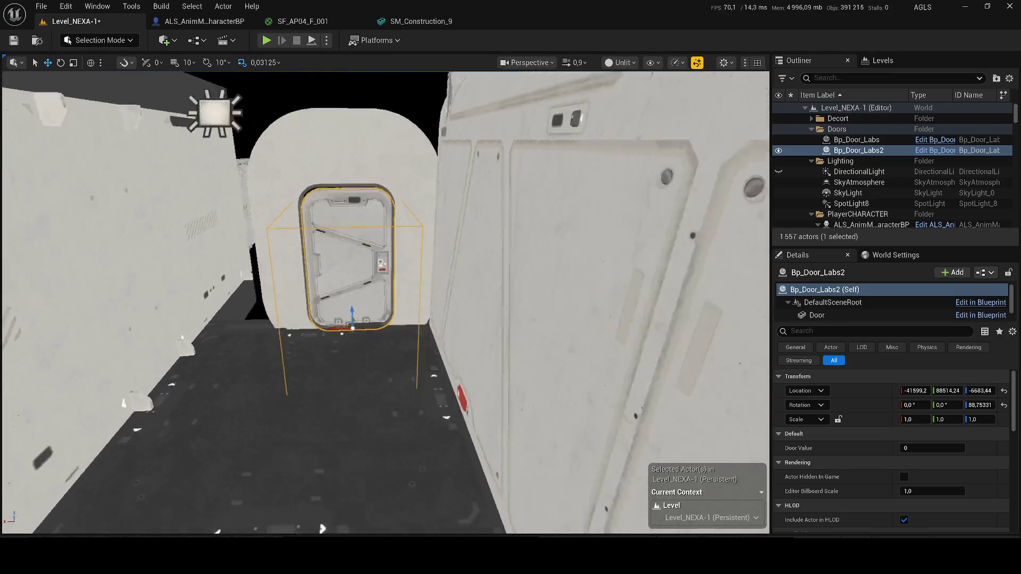
click(548, 234)
scroll(513, 280, down, 5)
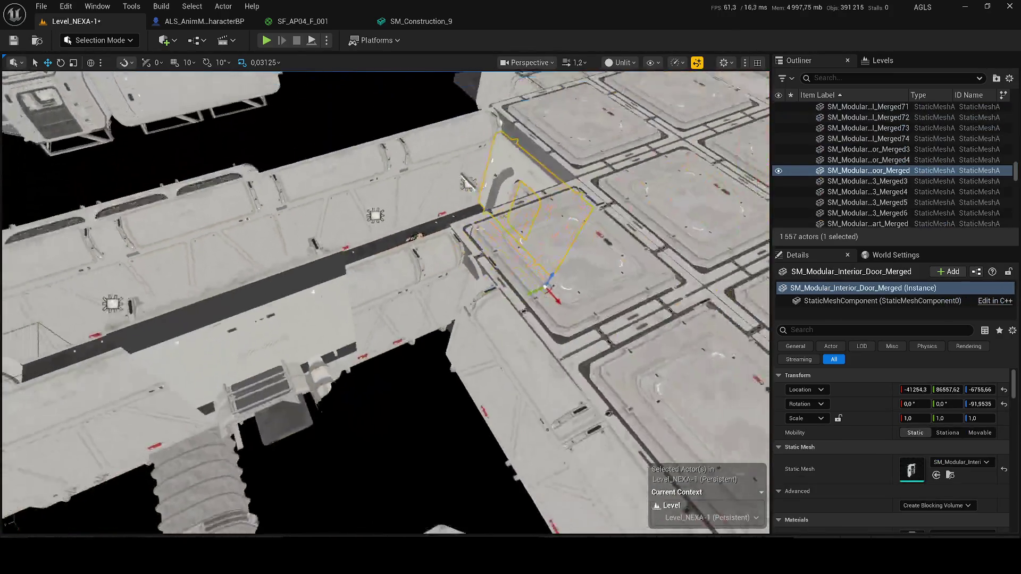
alt+drag(518, 293, 404, 343)
mouse_move(460, 188)
mouse_down()
mouse_move(404, 266)
mouse_move(404, 309)
mouse_move(620, 520)
mouse_up()
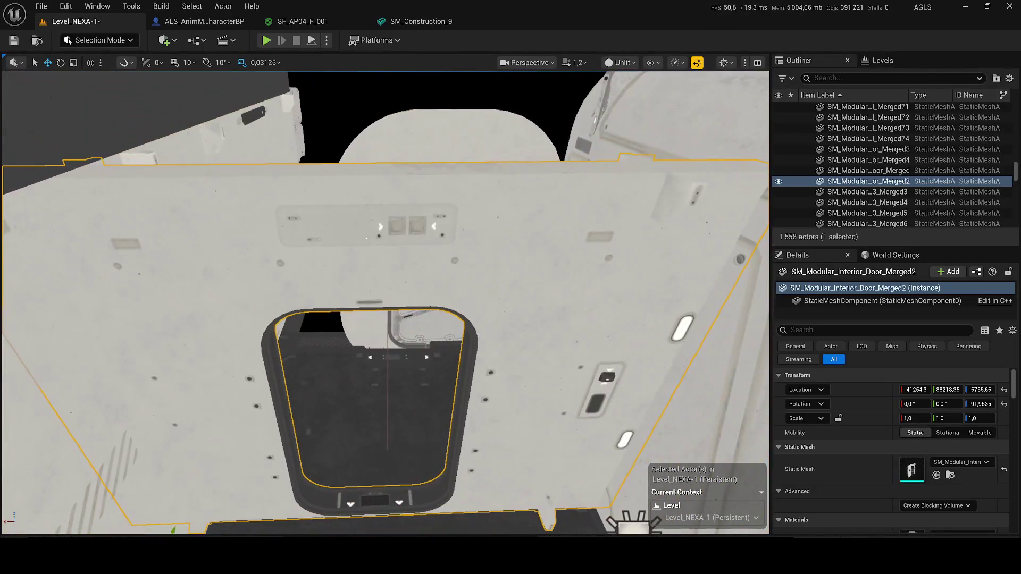
Select the Bp_Door_Labs2 door sitting in the new doorway
click(620, 519)
drag(388, 266, 387, 166)
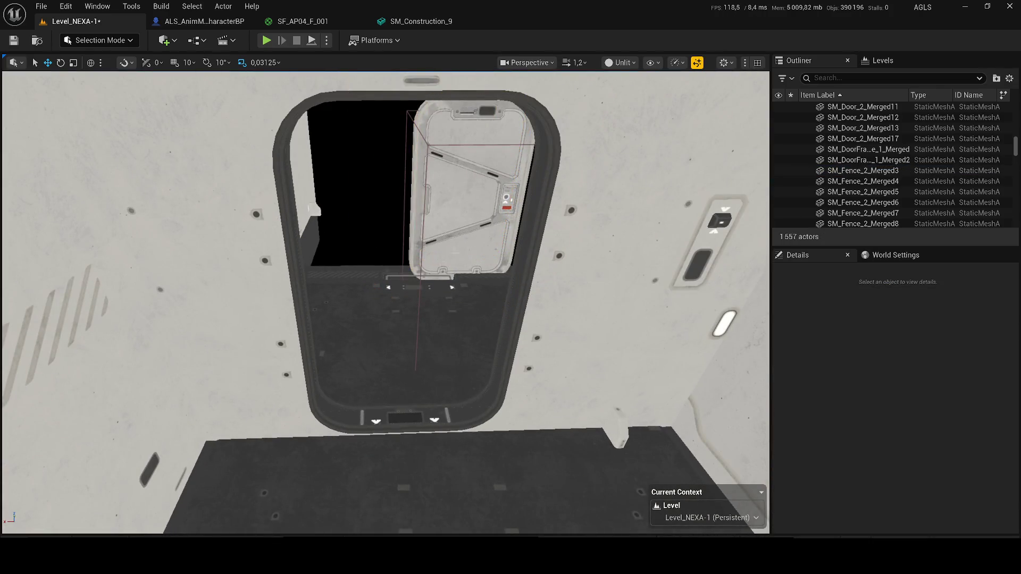
click(476, 226)
Duplicate Bp_Door_Labs_Auto as Bp_Door_Locked and drag it into the wall's doorway
right_click(830, 151)
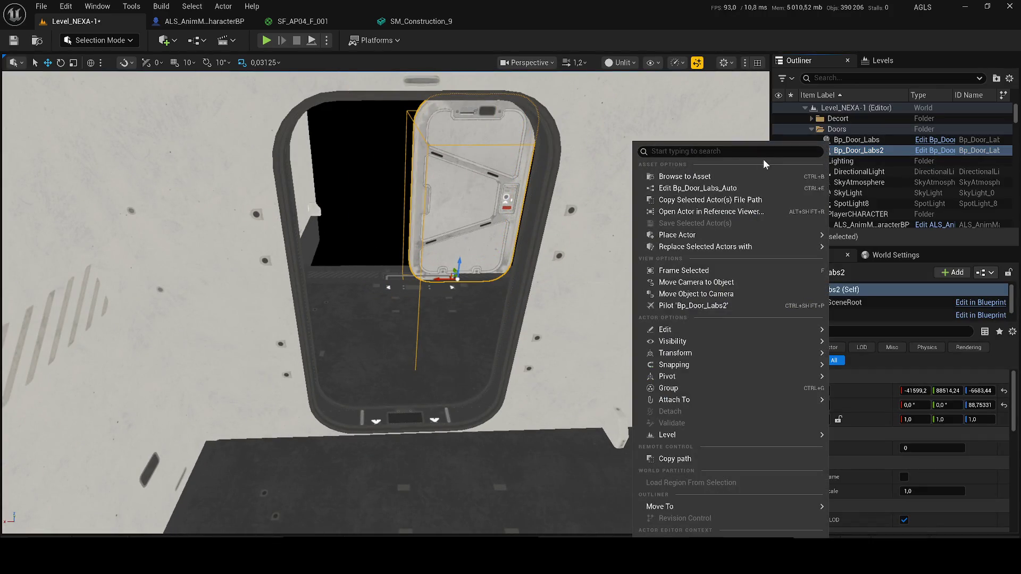
click(755, 178)
key(ctrl+w)
key(BackSpace)
key(BackSpace)
key(BackSpace)
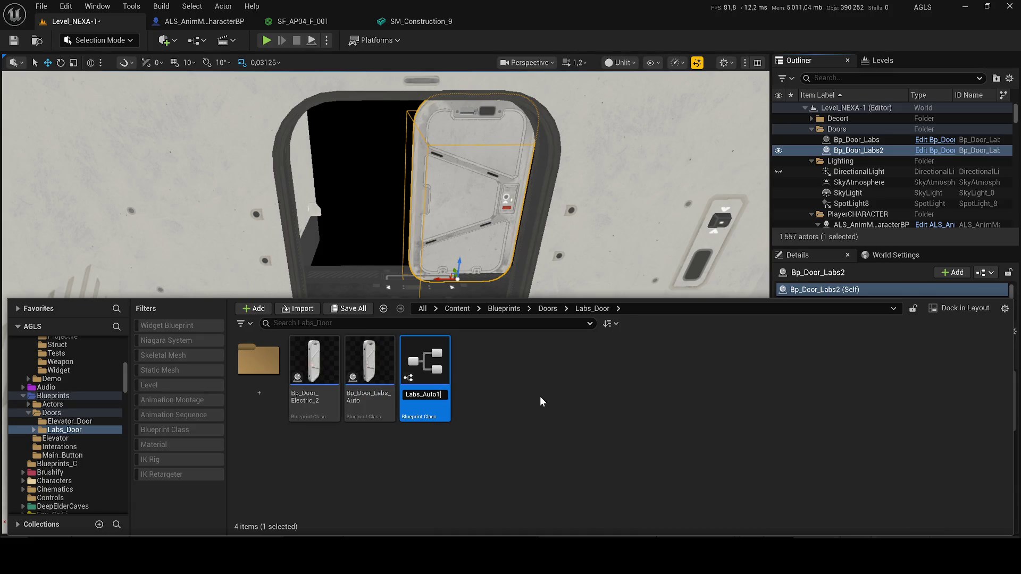
key(BackSpace)
key(BackSpace)
key(BackSpace)
text(Locked)
key(Return)
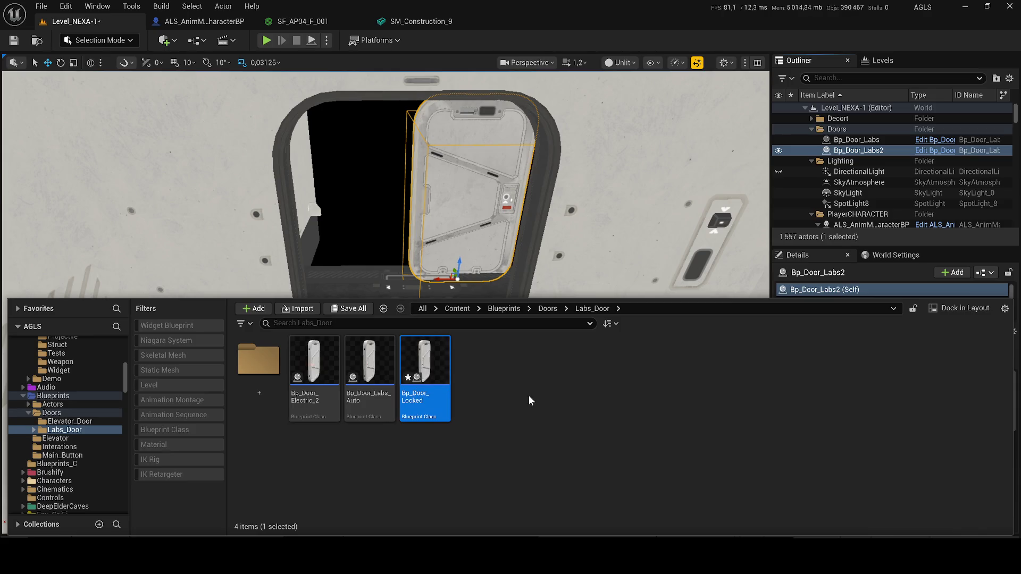
click(399, 287)
mouse_move(398, 287)
mouse_down()
mouse_move(380, 394)
mouse_move(396, 399)
mouse_up()
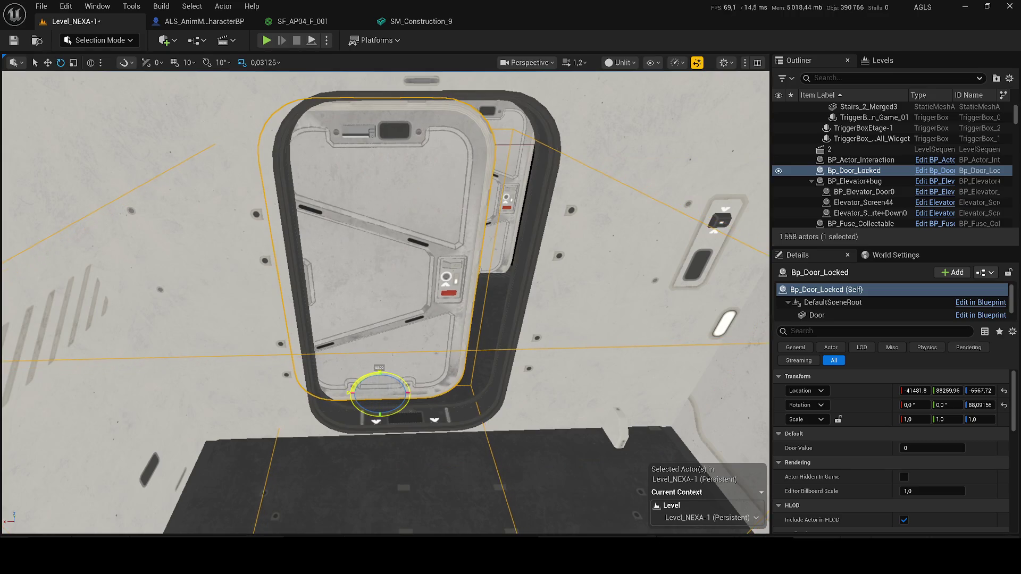
Rotate Bp_Door_Locked about 89° and nudge it along X and Y into the door frame
key(w)
drag(368, 393, 383, 400)
key(e)
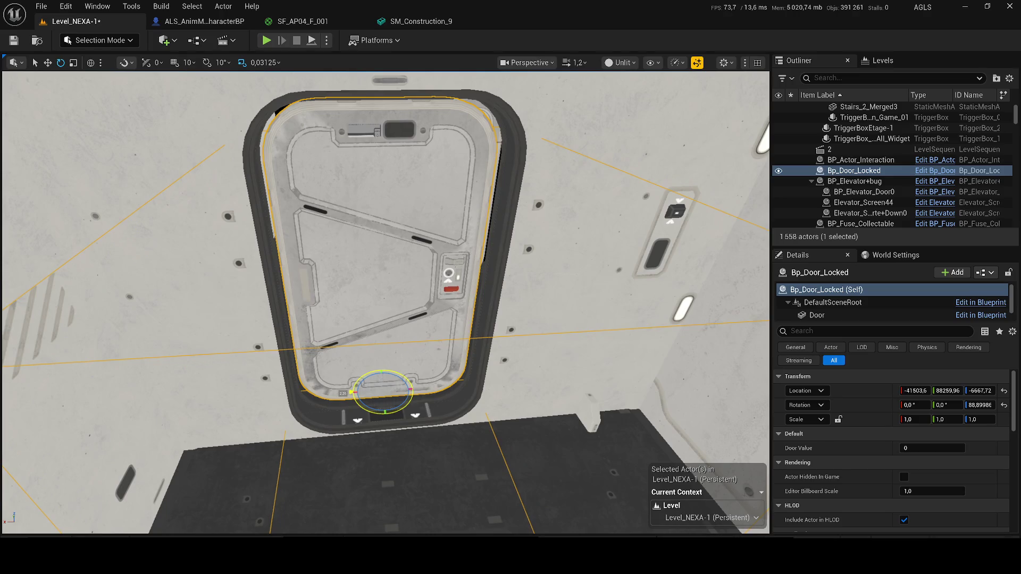
key(f)
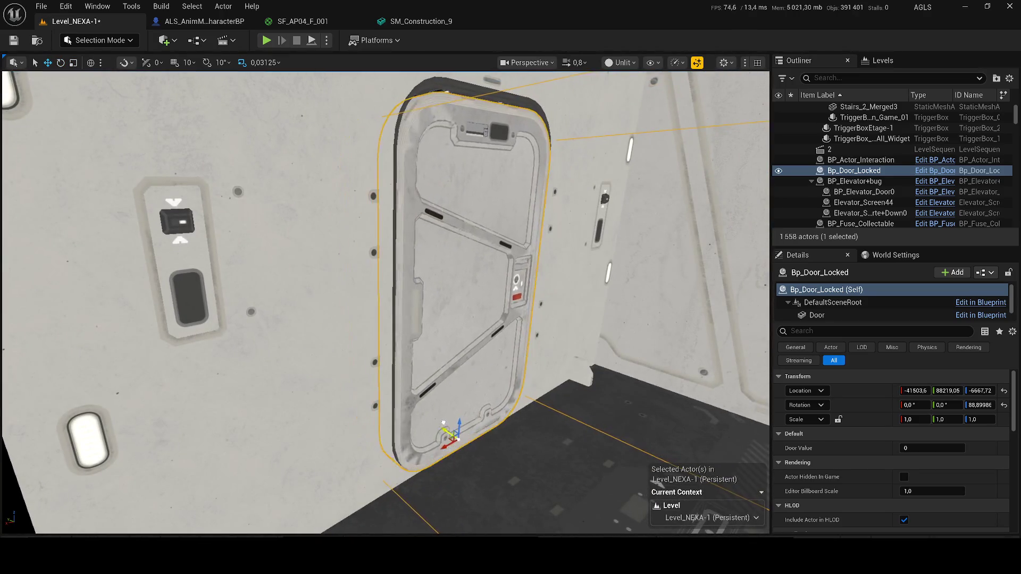
drag(443, 423, 447, 421)
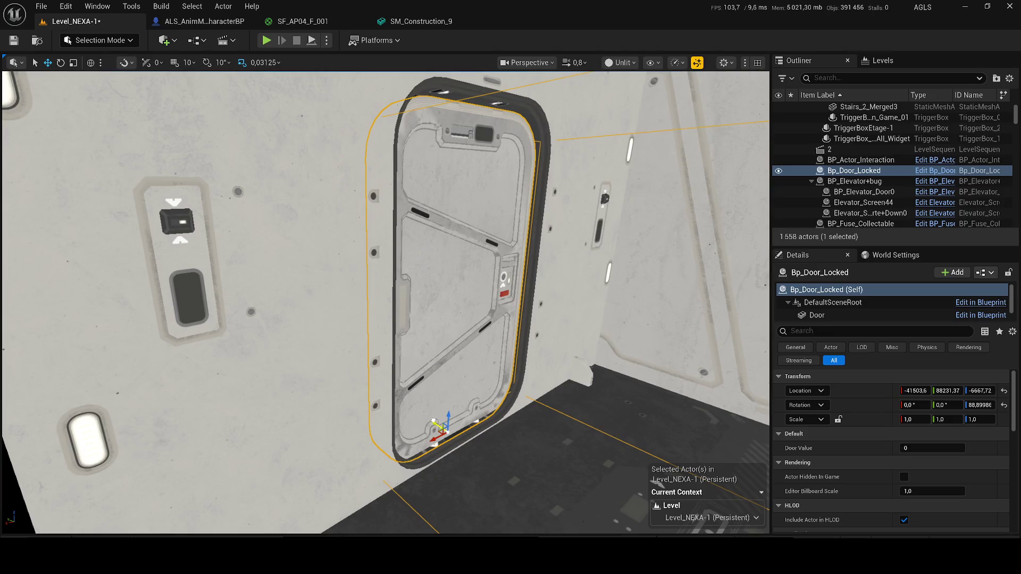
Delete the extra overlapping door and save Level_NEXA-1
key(Delete)
mouse_move(339, 346)
mouse_down()
mouse_move(724, 184)
mouse_move(616, 125)
mouse_up()
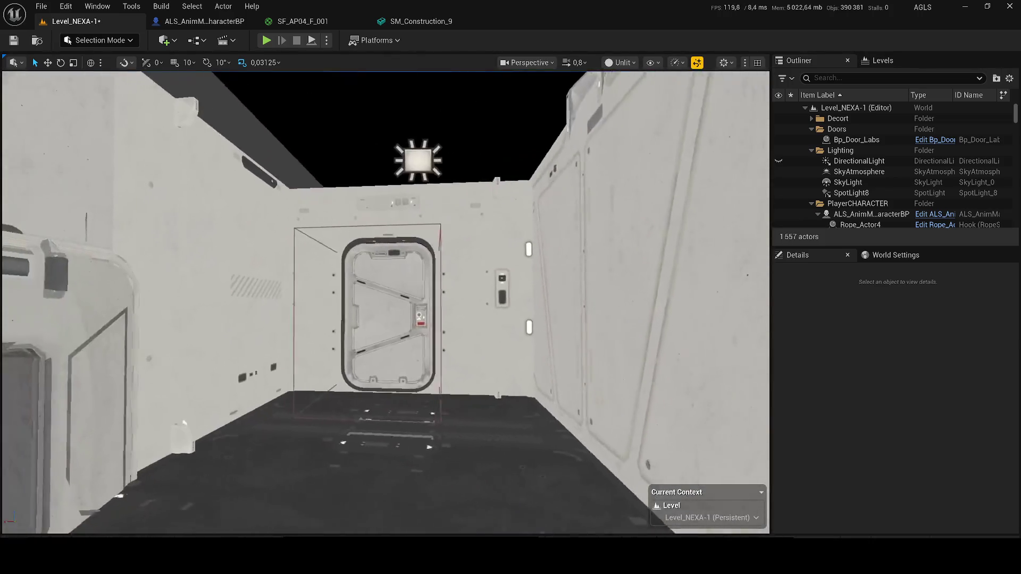
key(ctrl+s)
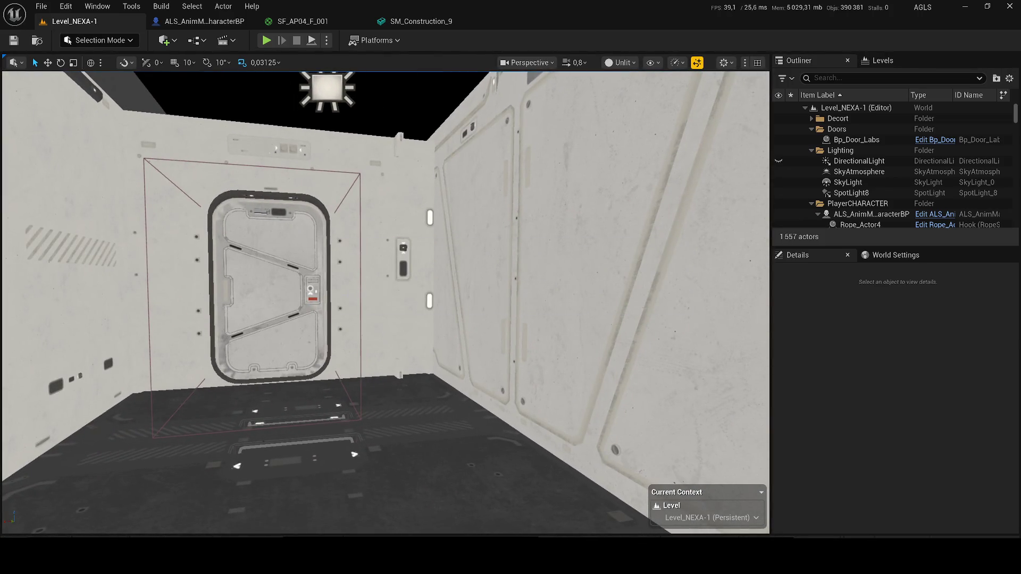
In Lit view, duplicate RectLight17 as RectLight18, rotate it into the end room, and select the tall wall panel
click(629, 64)
click(630, 103)
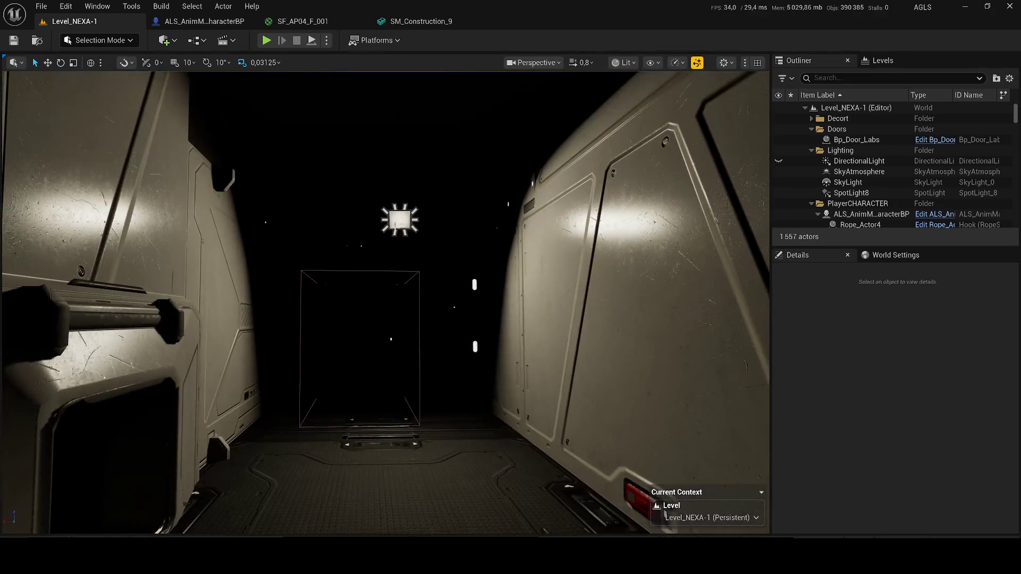
click(403, 223)
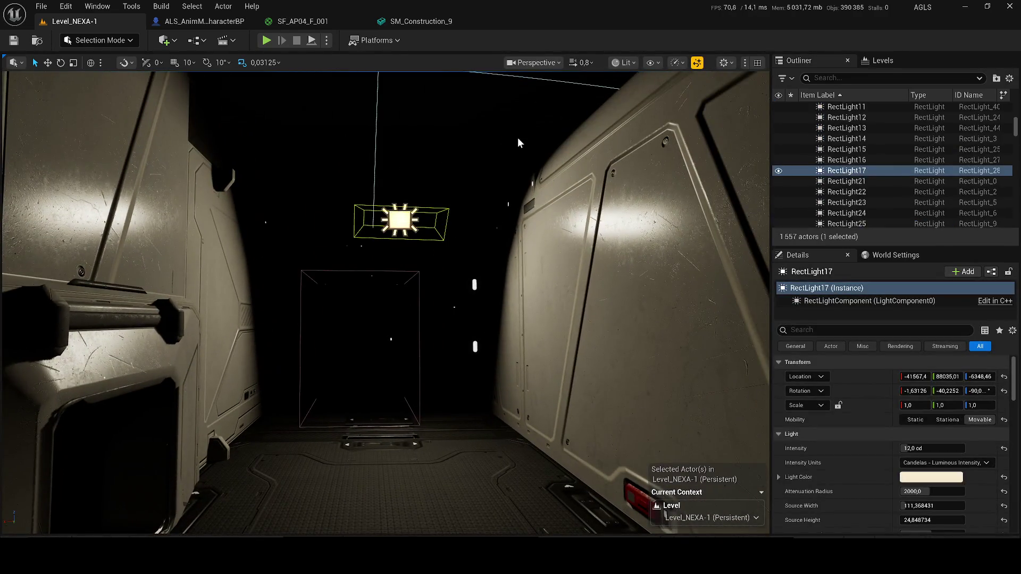
key(ctrl+d)
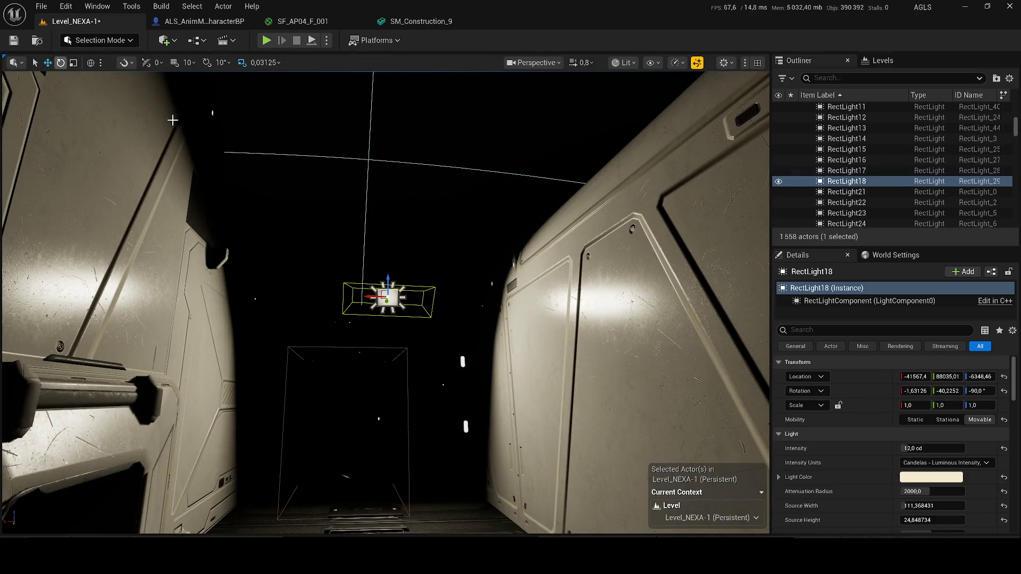
mouse_move(388, 299)
mouse_down()
mouse_move(391, 309)
mouse_move(286, 305)
mouse_up()
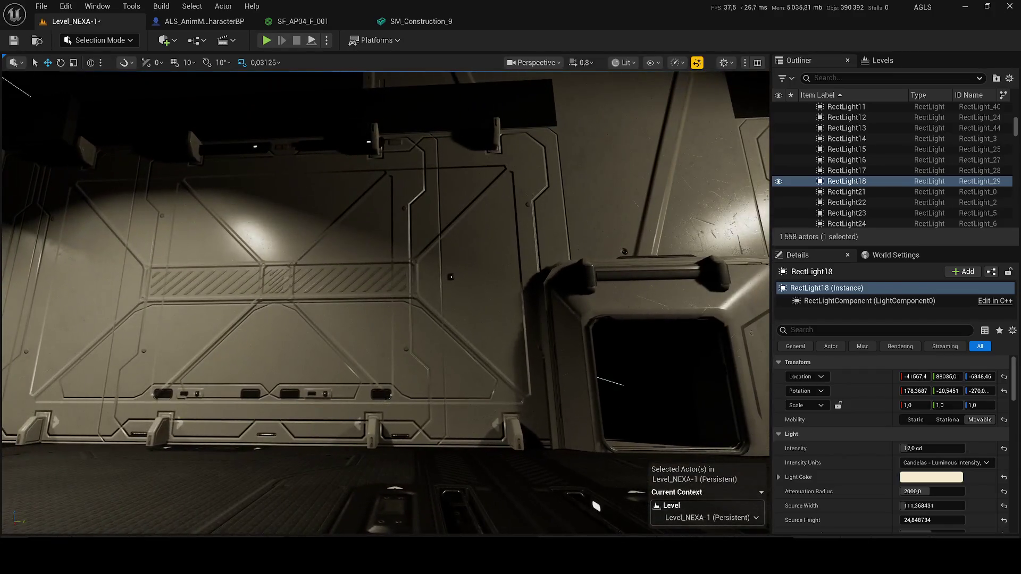
click(465, 342)
drag(465, 341, 589, 466)
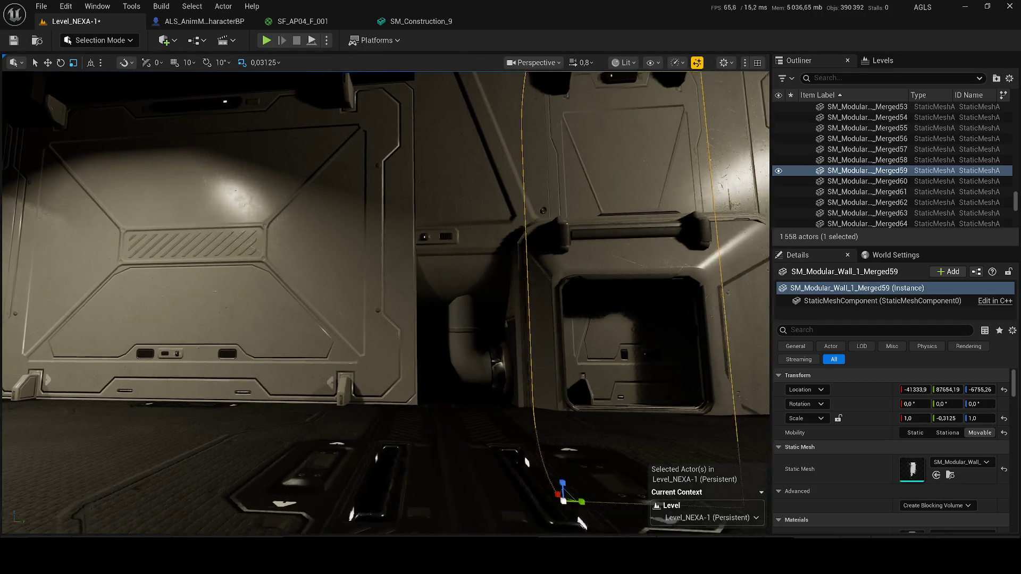
Delete the two tall wall panels at the corridor's end
key(Delete)
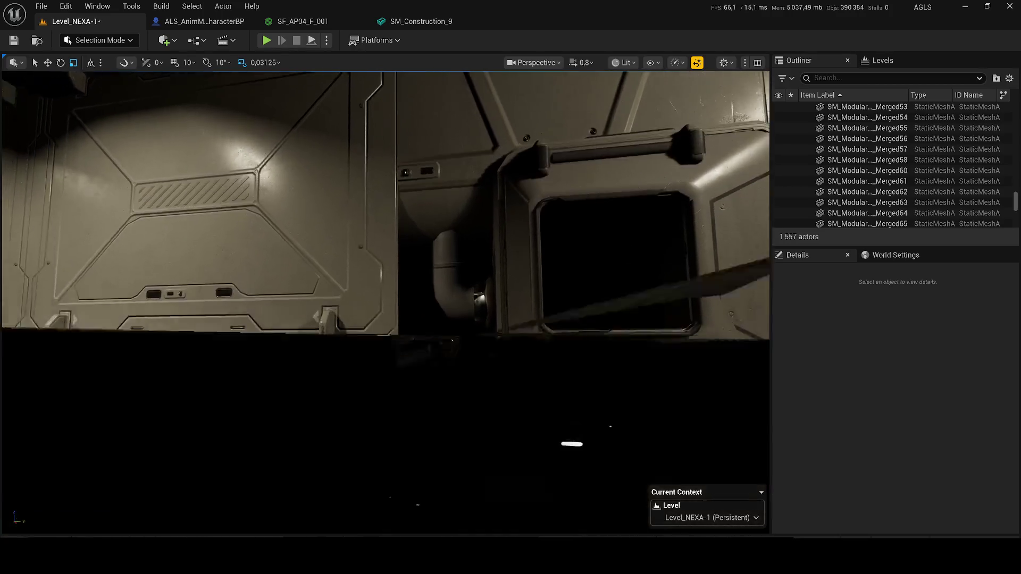
mouse_move(286, 305)
mouse_down()
mouse_move(276, 289)
mouse_move(268, 311)
mouse_move(319, 292)
mouse_up()
scroll(286, 298, down, 2)
scroll(271, 306, down, 1)
scroll(279, 305, up, 2)
click(419, 287)
key(Delete)
Select the pillar beside the hatch and save the corridor level
mouse_move(419, 287)
mouse_down()
mouse_move(431, 293)
mouse_move(348, 279)
mouse_up()
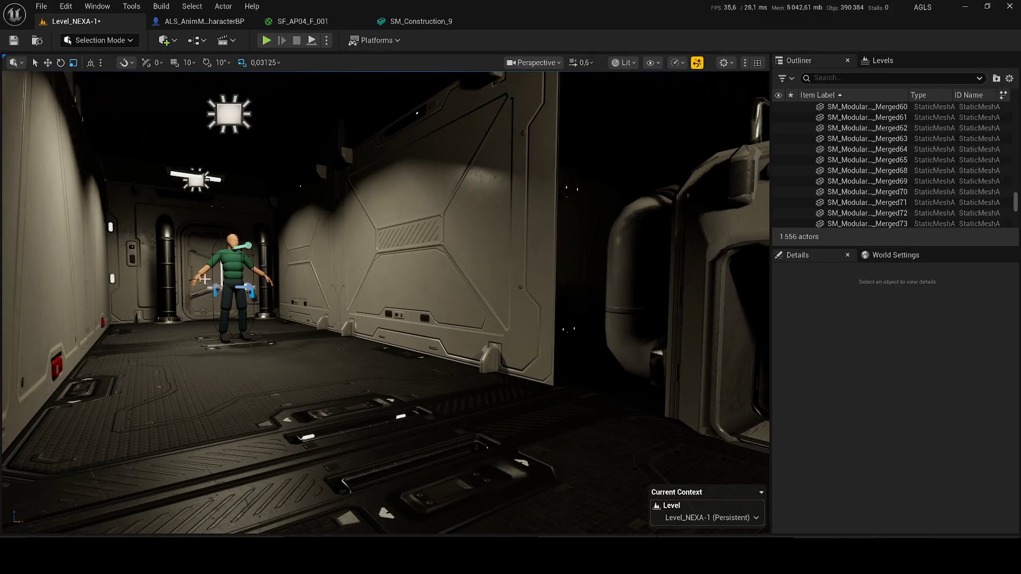
click(166, 286)
drag(353, 315, 354, 315)
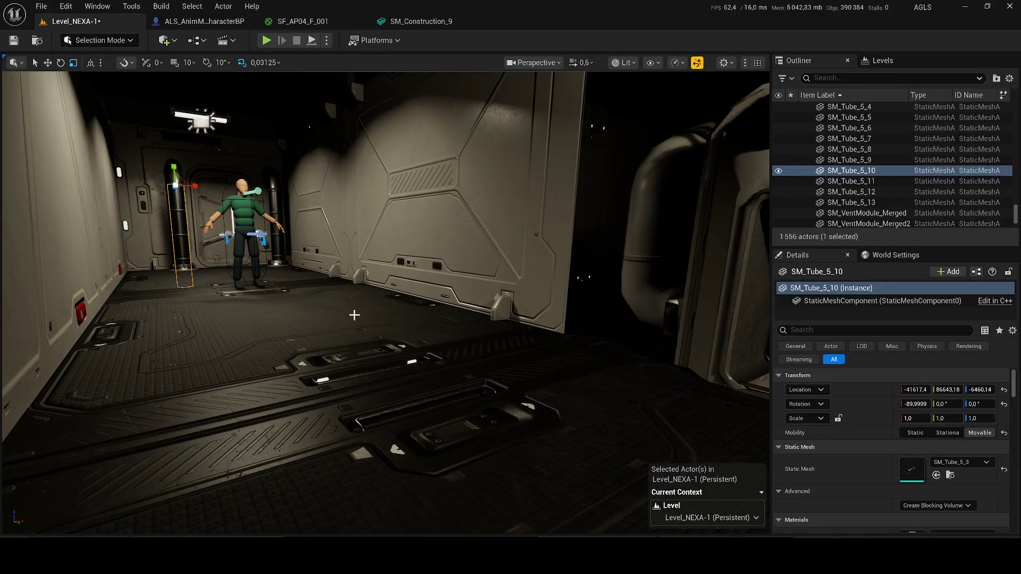
key(ctrl+s)
Frame the Bp_Door_Locked door at the corridor's end in the viewport
mouse_move(439, 309)
mouse_down()
mouse_move(452, 255)
mouse_move(404, 258)
mouse_move(441, 259)
mouse_move(446, 245)
mouse_up()
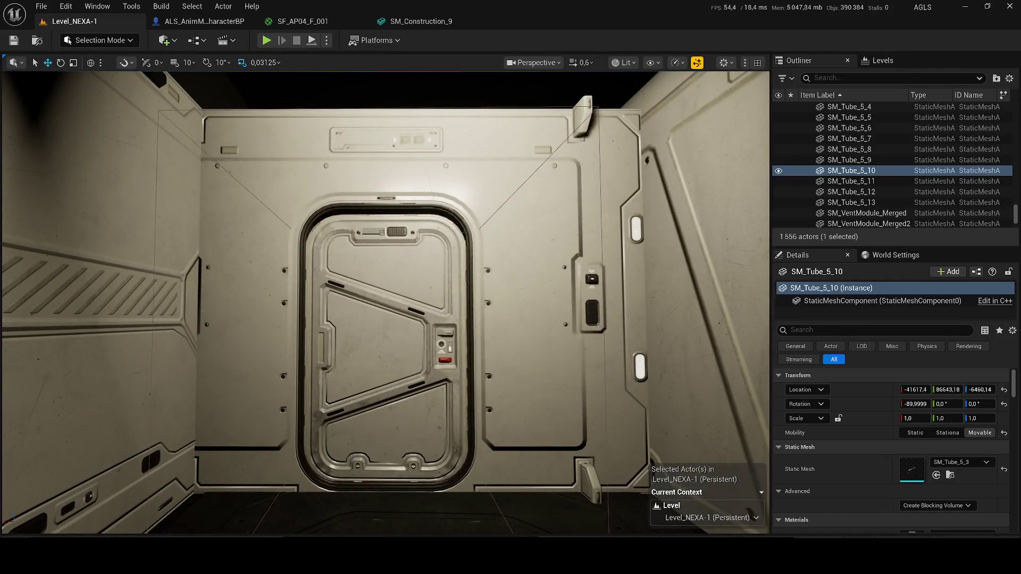
click(386, 319)
drag(386, 265, 386, 297)
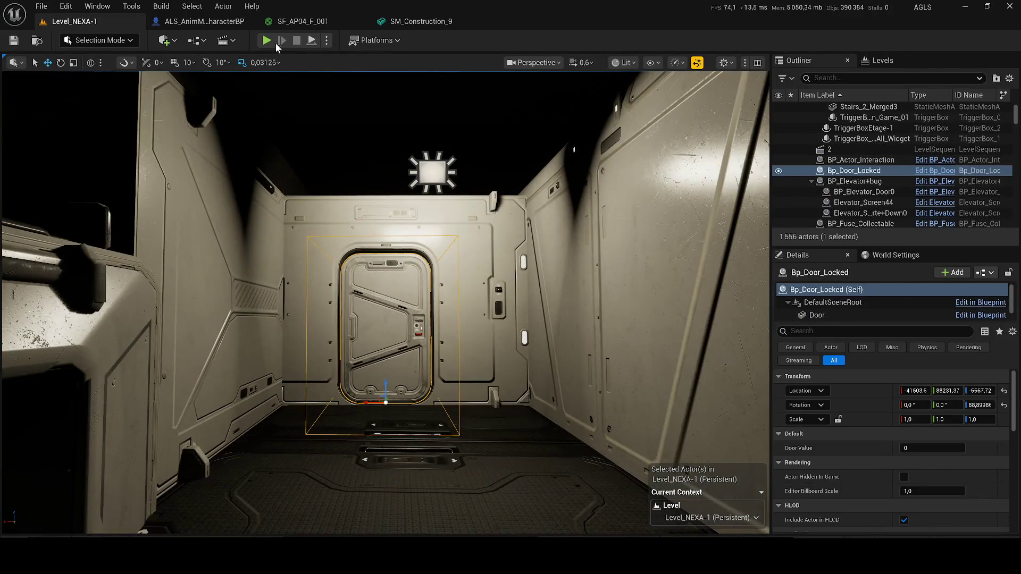
Play-test the level with Alt+P, run down the corridor, and toggle Unlit/Lit views with F2/F3
key(alt+p)
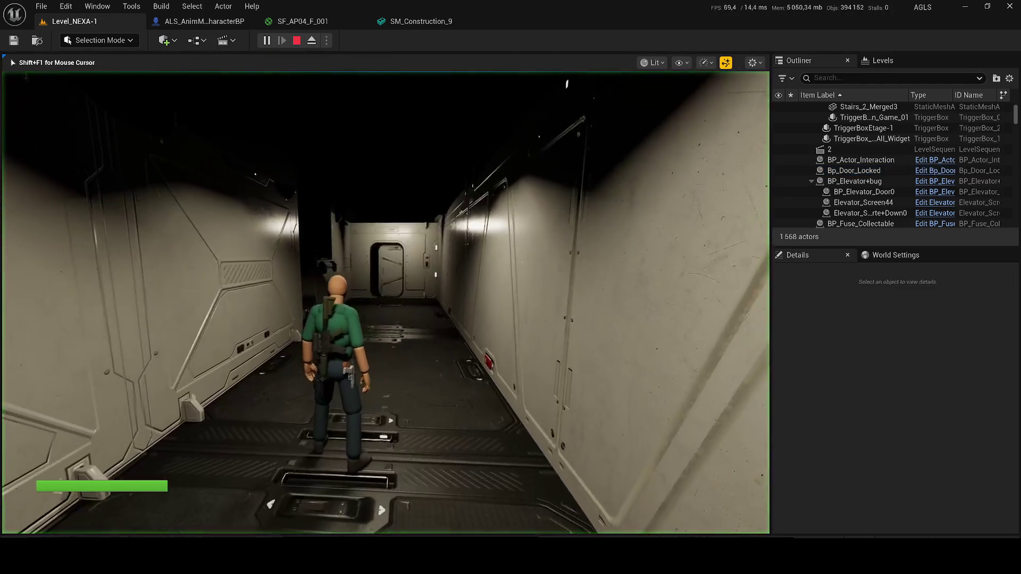
key(w)
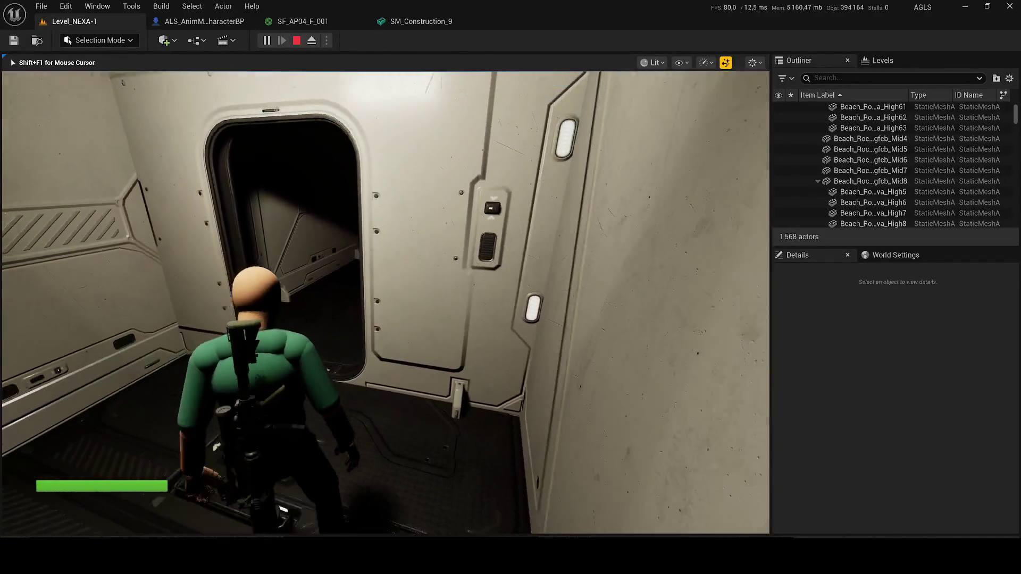
key(F2)
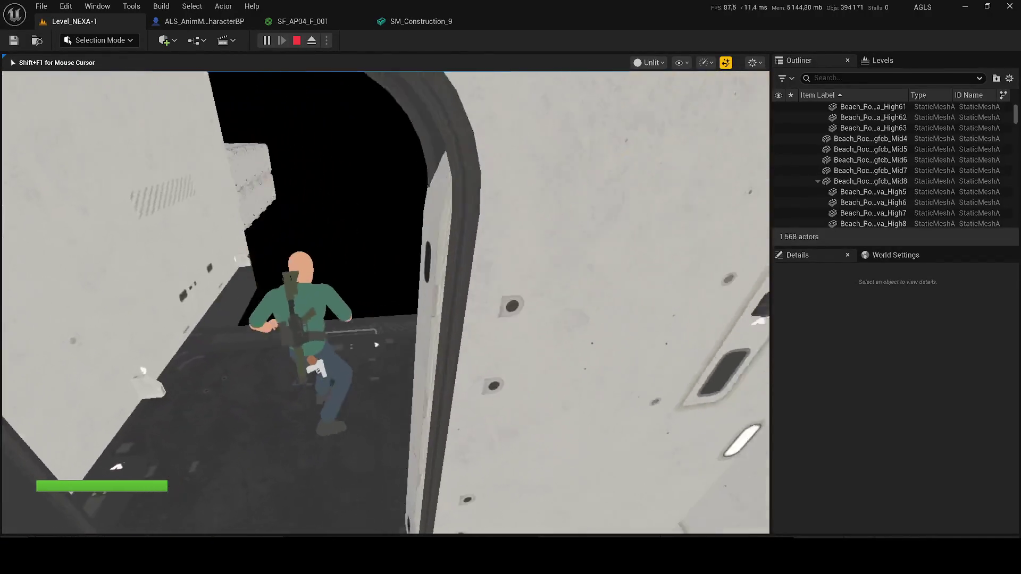
key(F3)
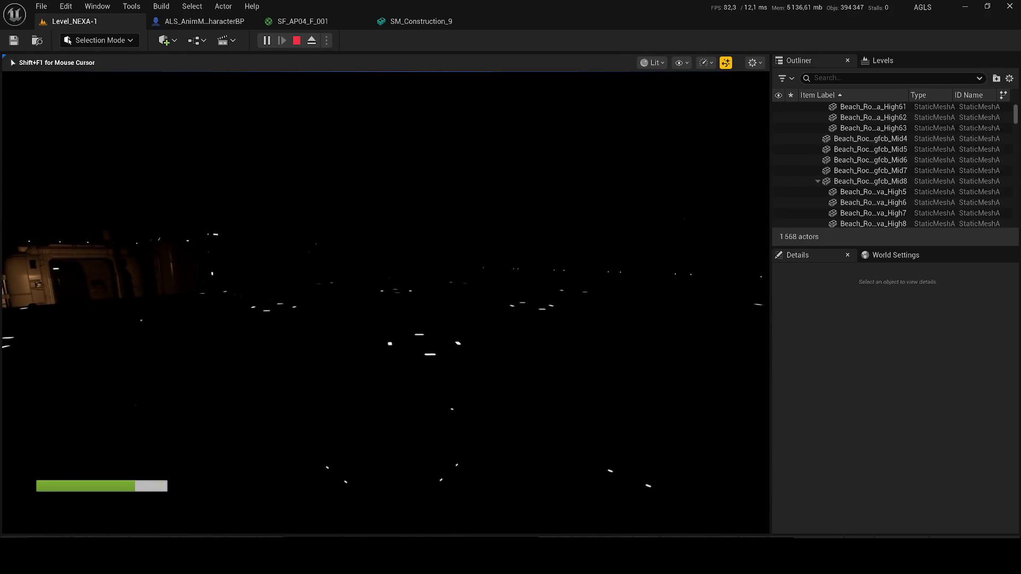
key(F2)
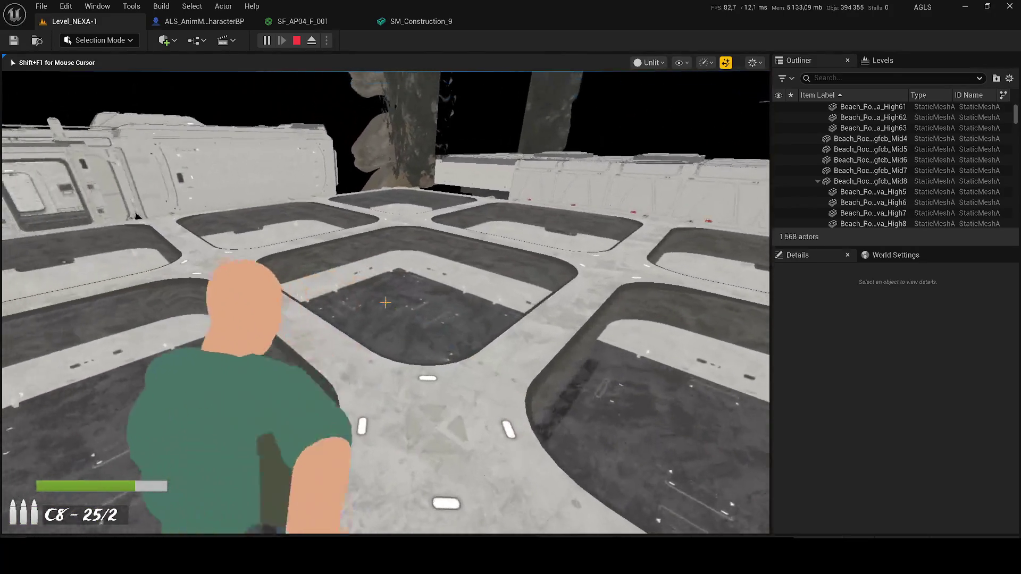
Fire the rifle toward the structures, then stop the play test with Esc
click(384, 302)
drag(385, 302, 385, 303)
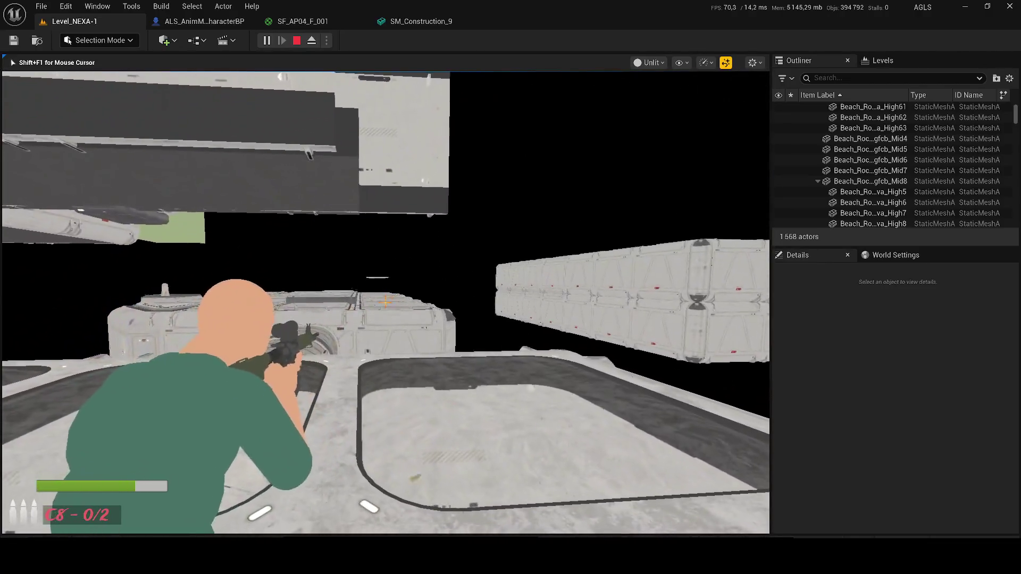
key(Escape)
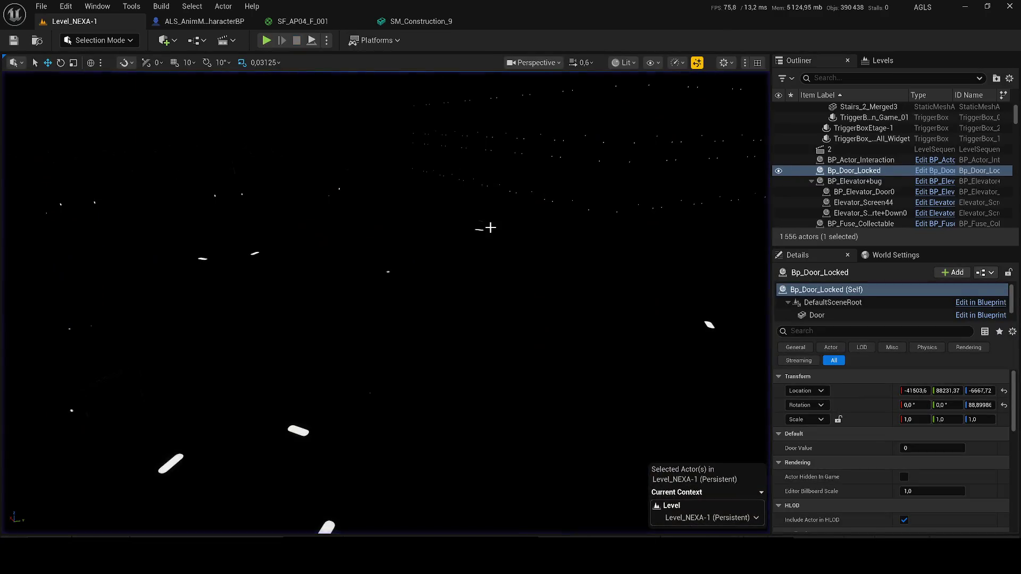
Open the Content Browser at the top-level Content folder and begin a 'zombie' search
key(ctrl+b)
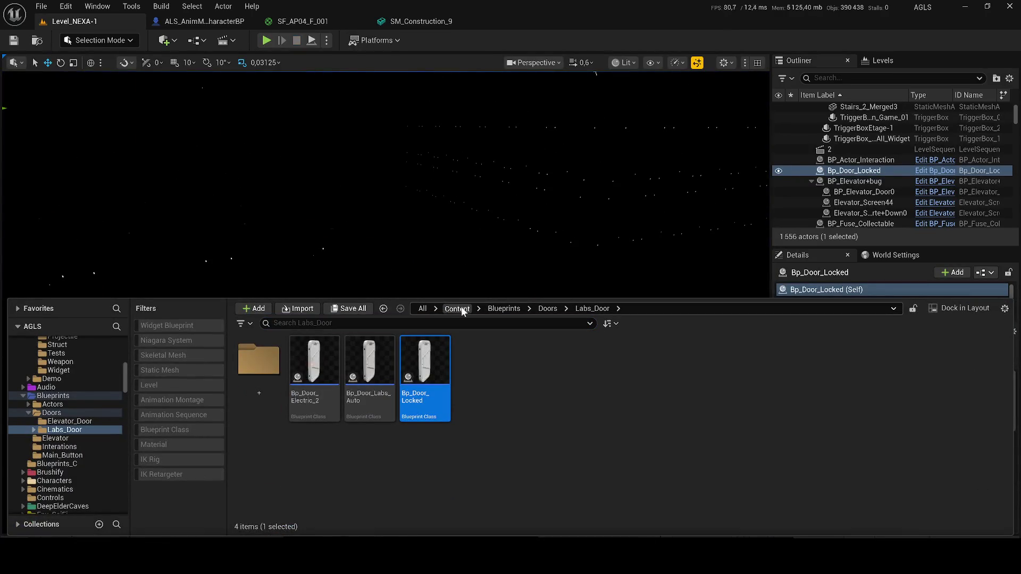
click(462, 310)
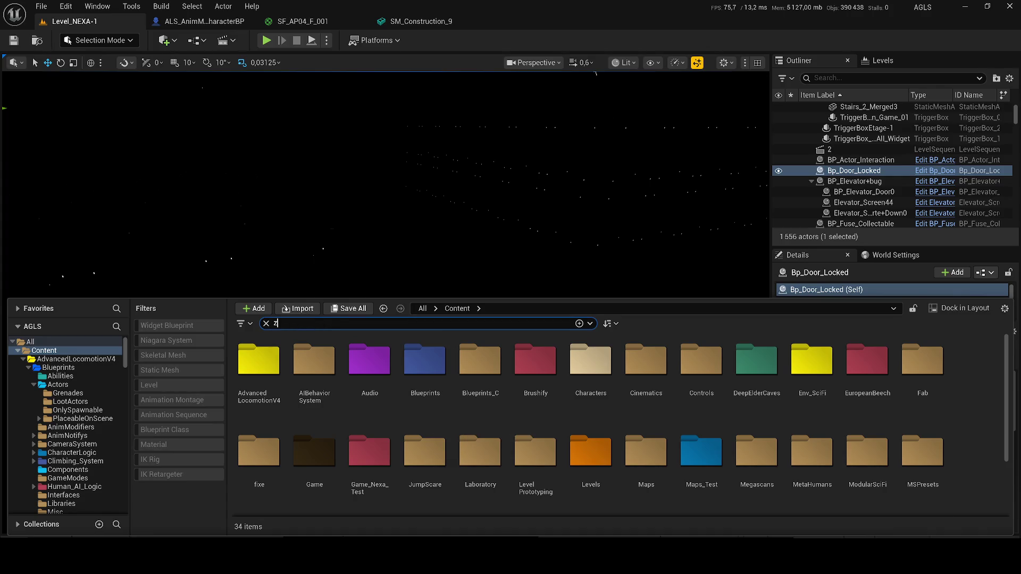
text(ombie)
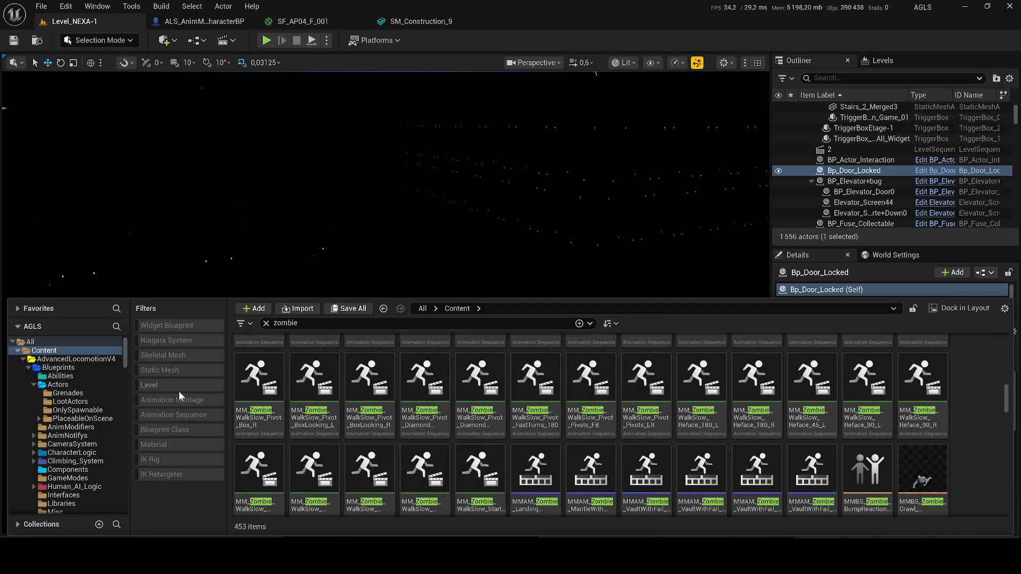
Filter the 'zombie' results to levels, open Zombies_TEST, and press Play
click(177, 387)
click(268, 384)
click(306, 380)
double_click(317, 365)
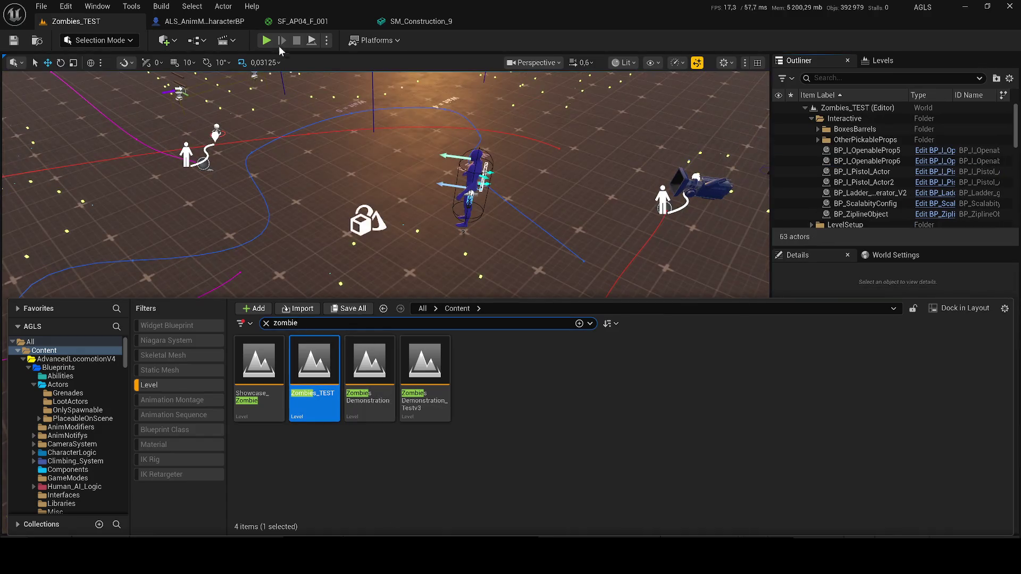
click(268, 41)
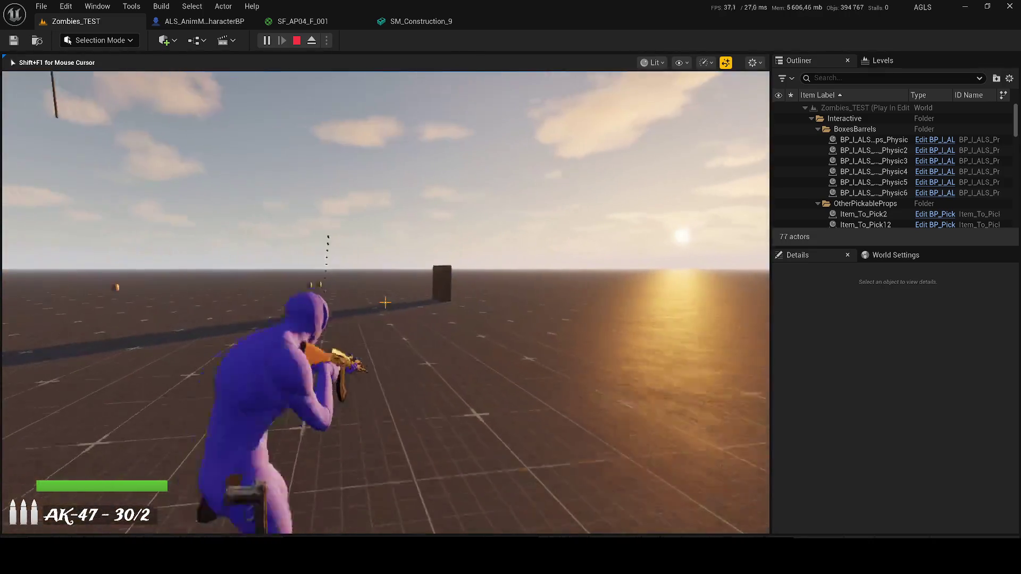
Fire the AK-47, toggle the navmesh gameplay debugger on and off, reload, and end play
click(385, 303)
drag(385, 303, 385, 303)
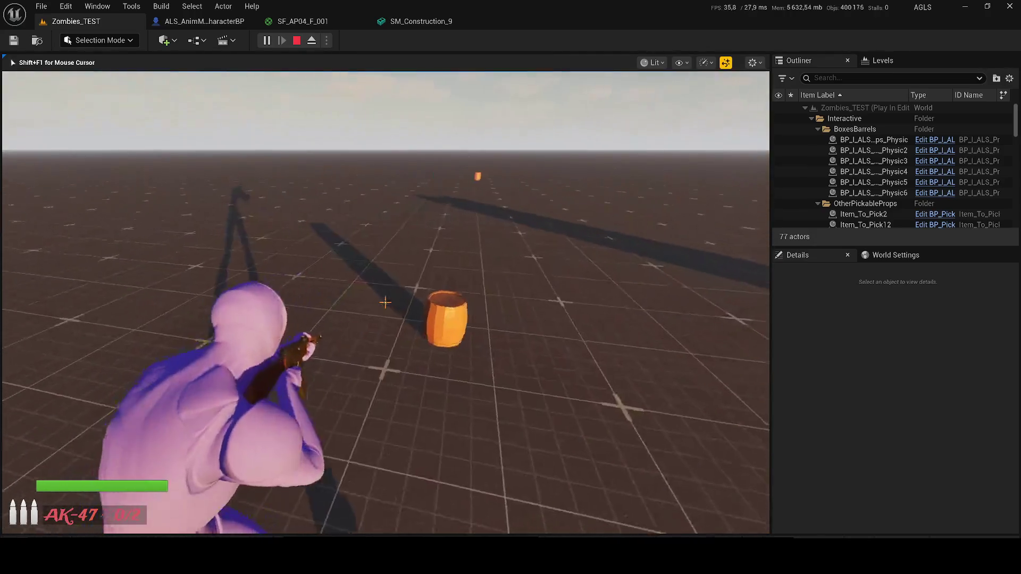
key(apostrophe)
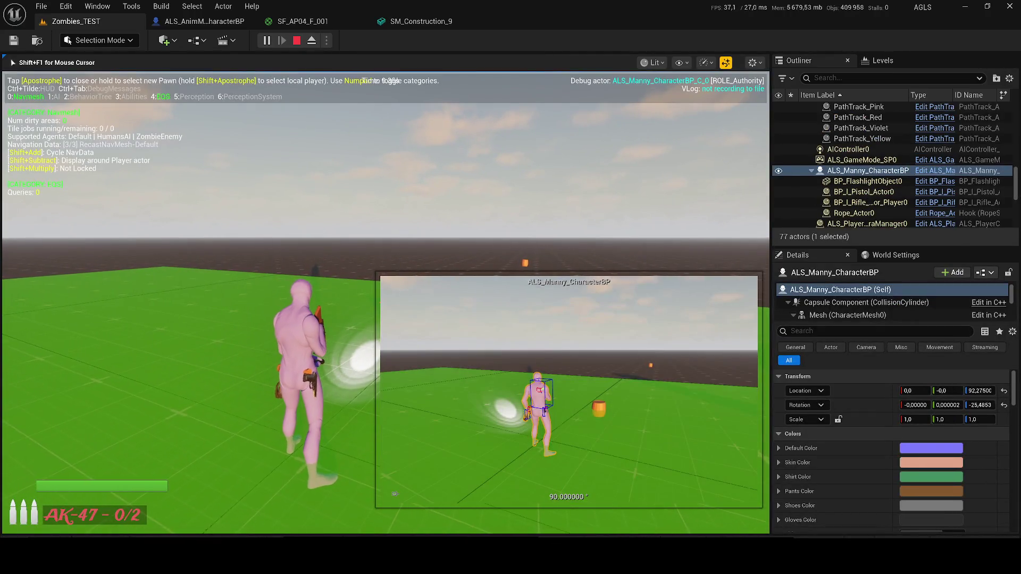
key(apostrophe)
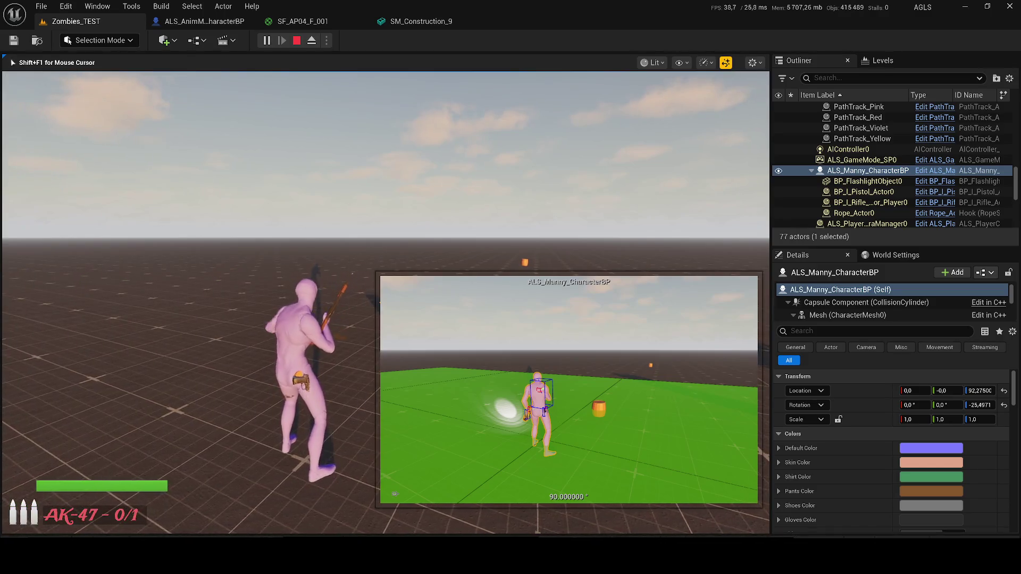
key(r)
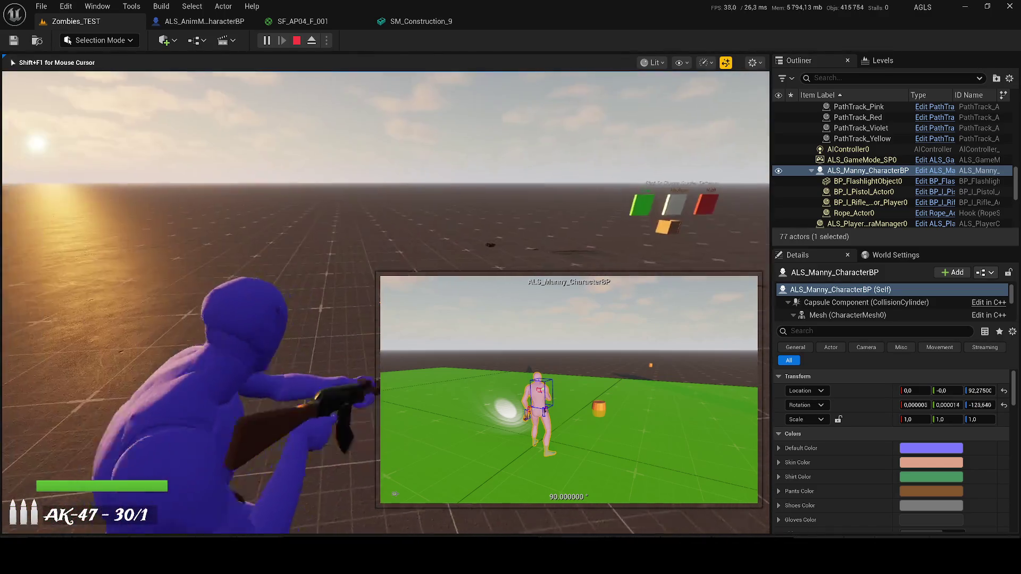
drag(385, 302, 385, 302)
key(Escape)
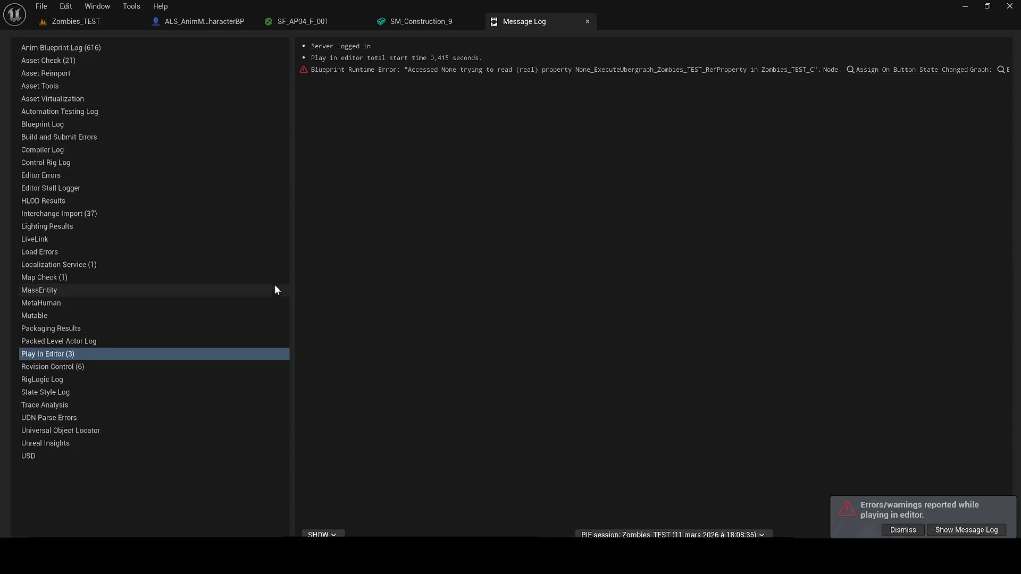
Open ZombiesDemonstration_Testv3 from the Content Drawer, close the drawer, and start playing
click(75, 22)
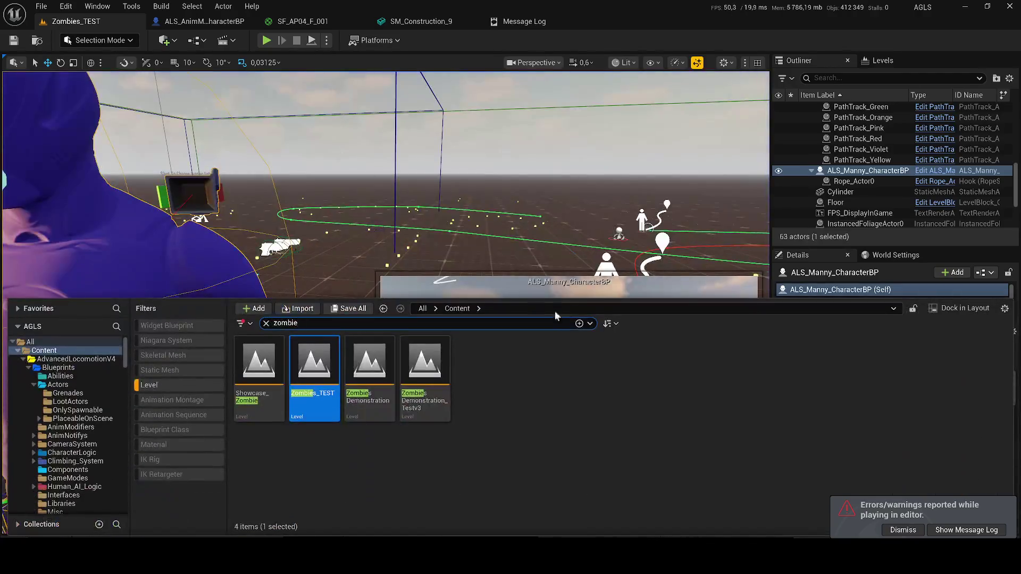
click(422, 376)
double_click(422, 376)
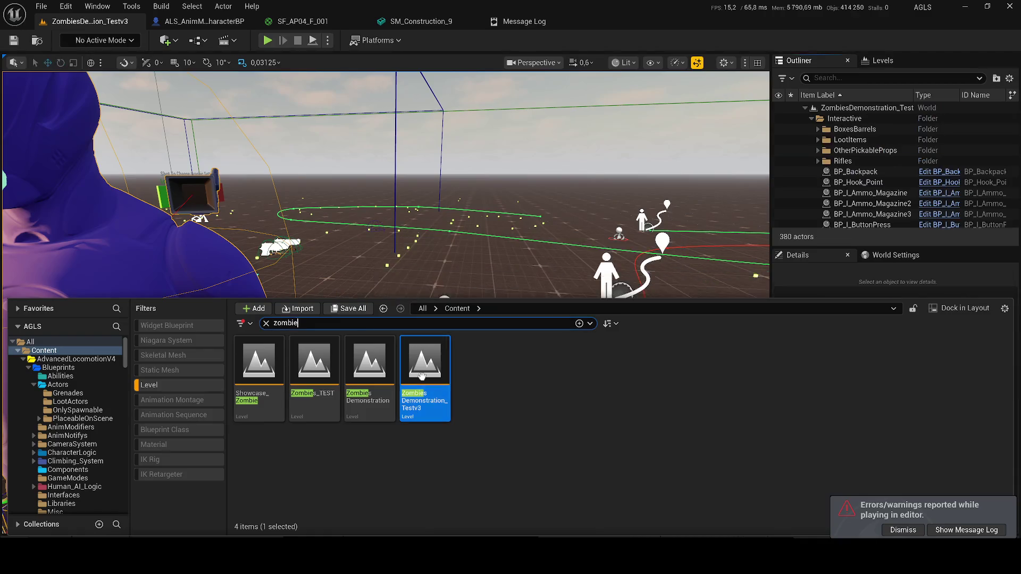
click(267, 43)
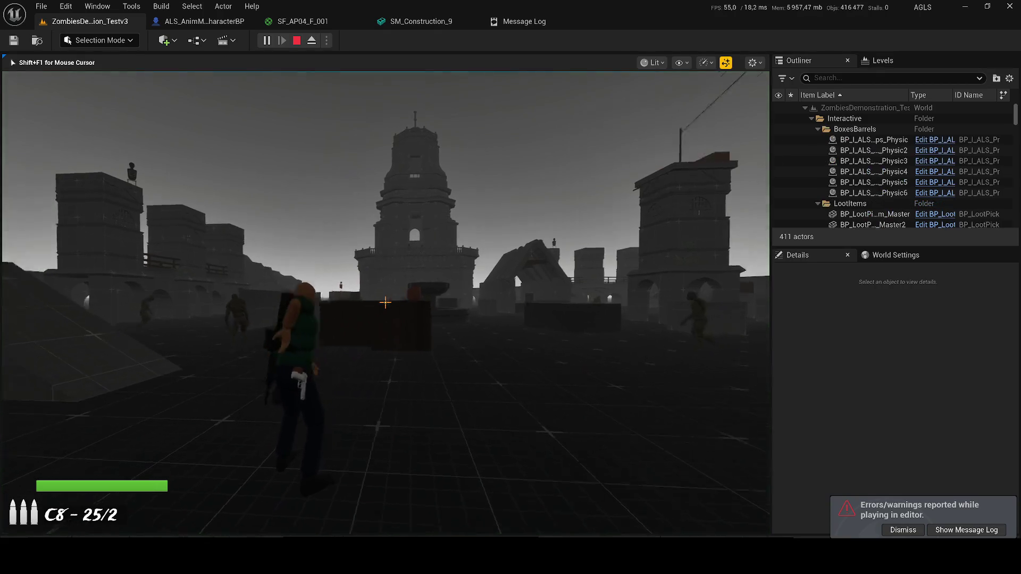
Reload the rifle, run up the ramp onto the ledge, and fire at the zombies
drag(385, 302, 385, 302)
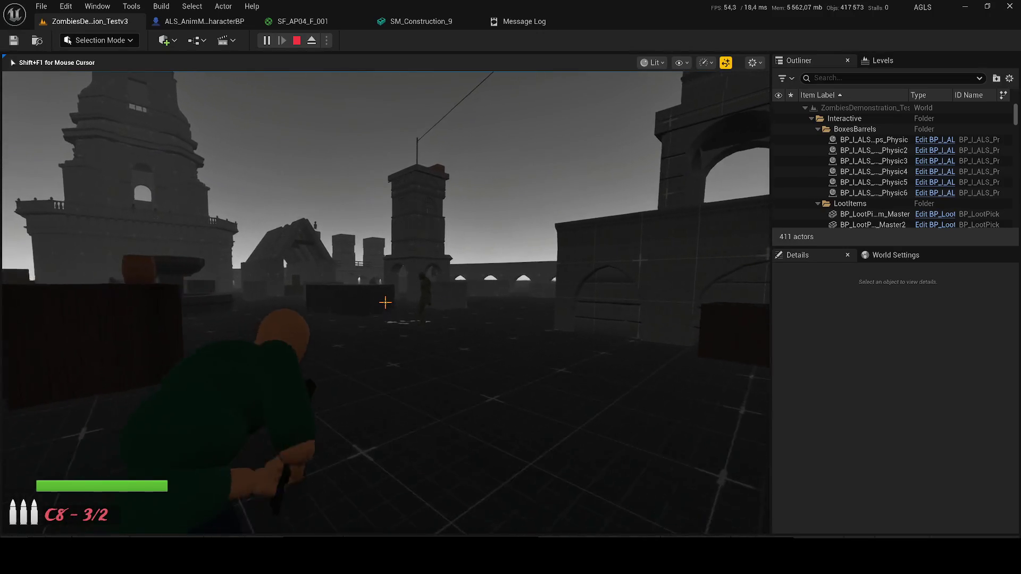
key(r)
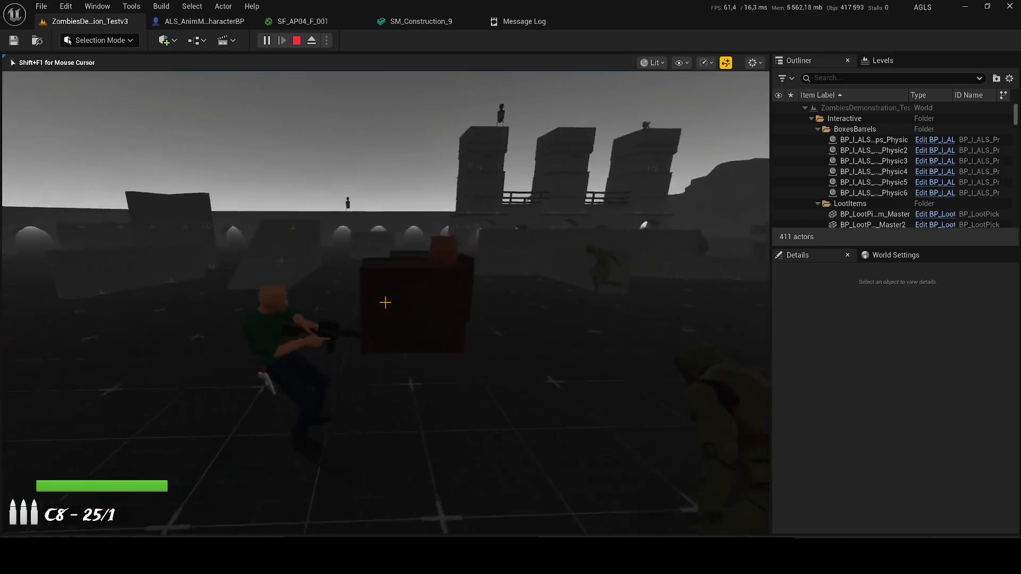
key(w)
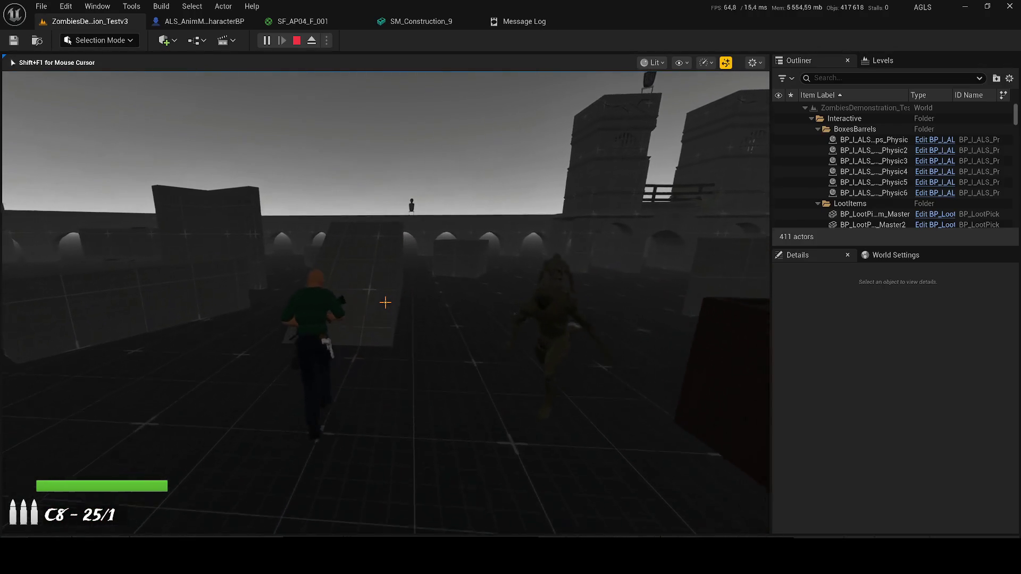
key(w)
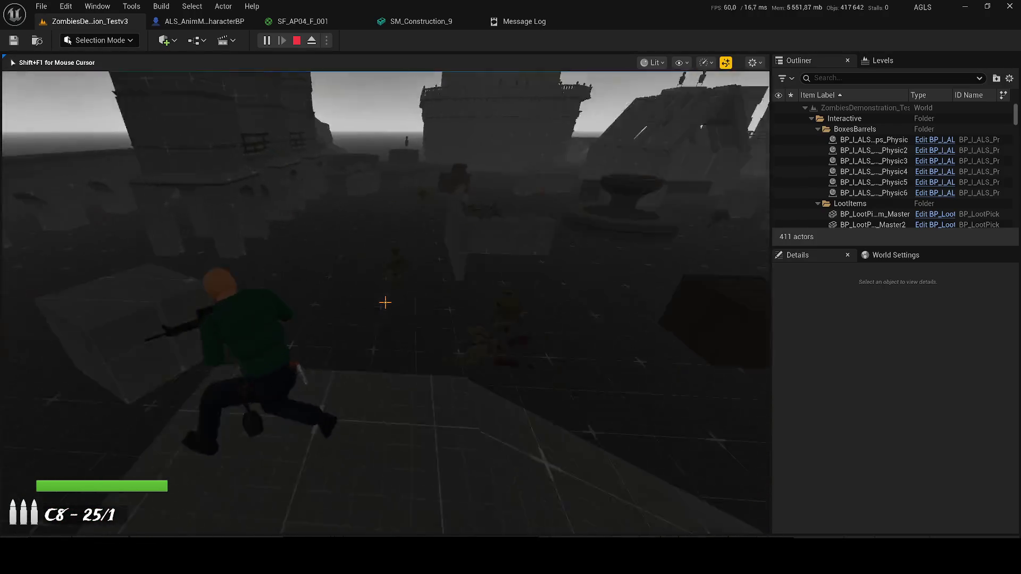
click(385, 302)
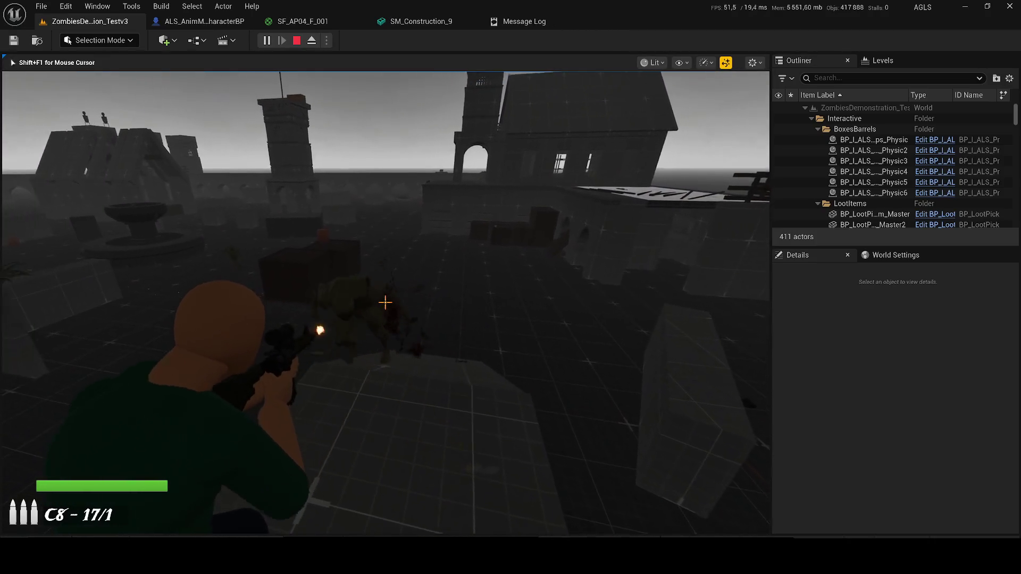
click(385, 303)
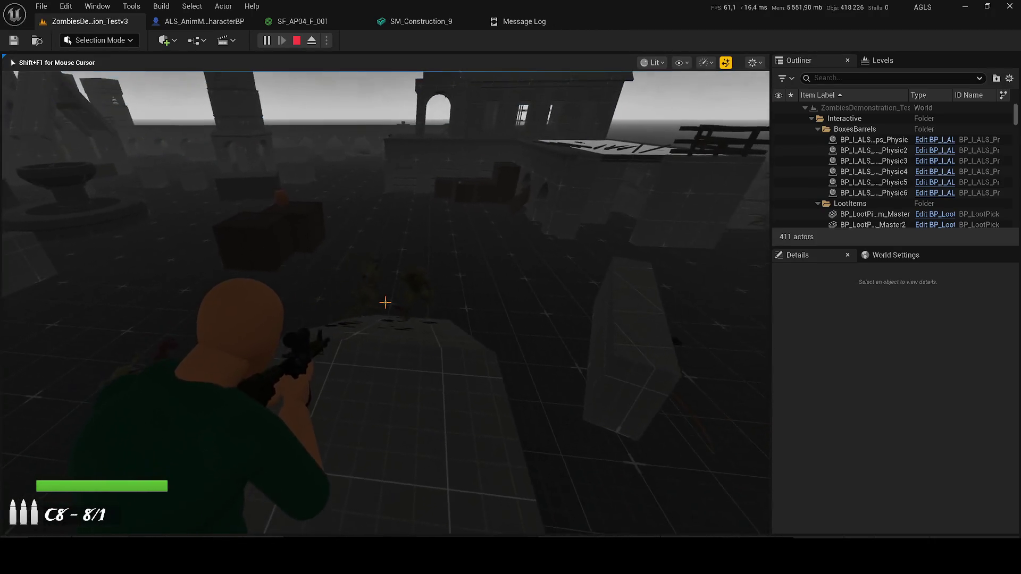
click(385, 302)
Toggle the gameplay debugger's navmesh overlay, then switch to the pistol and shoot a zombie
key(apostrophe)
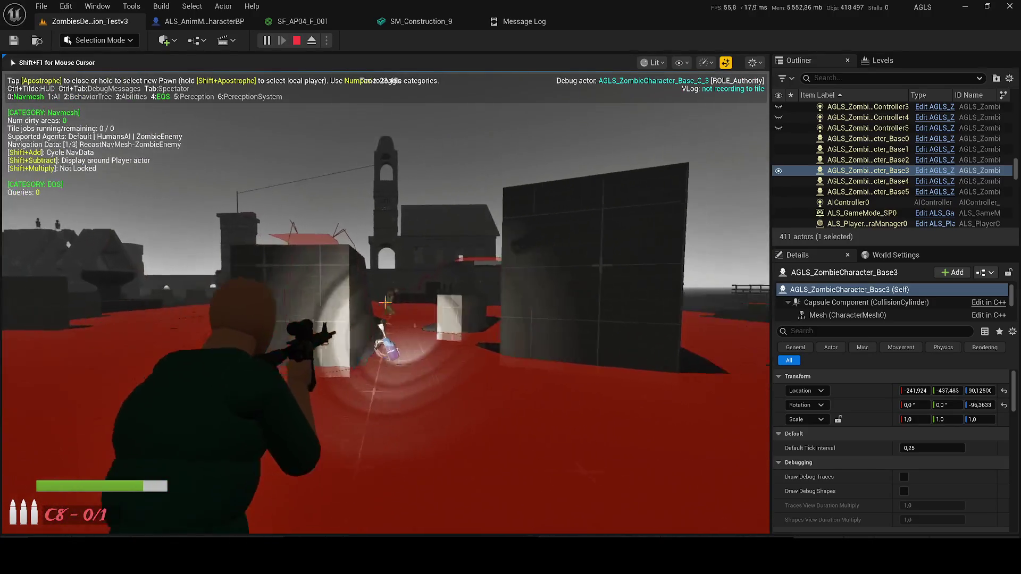
key(apostrophe)
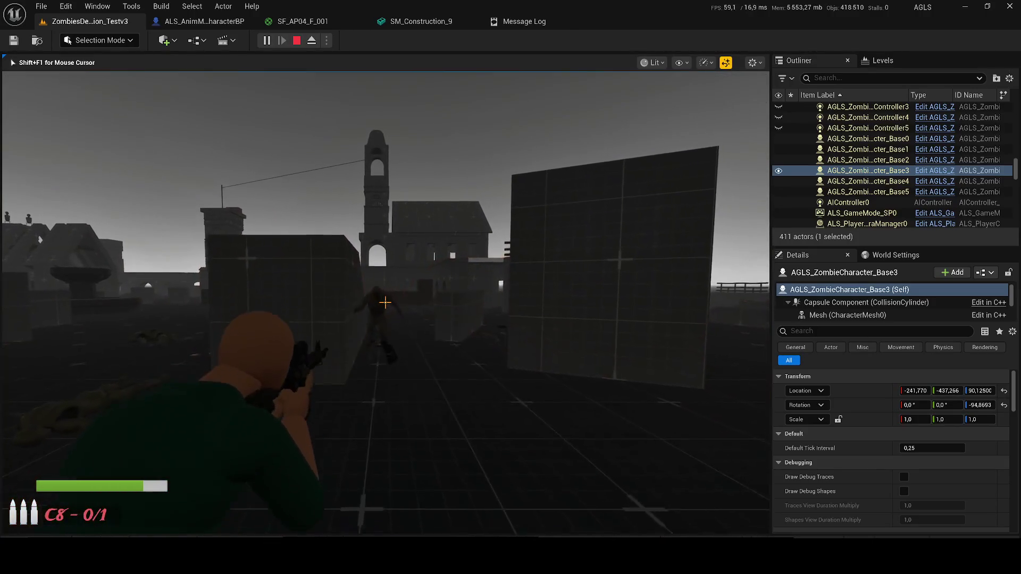
key(2)
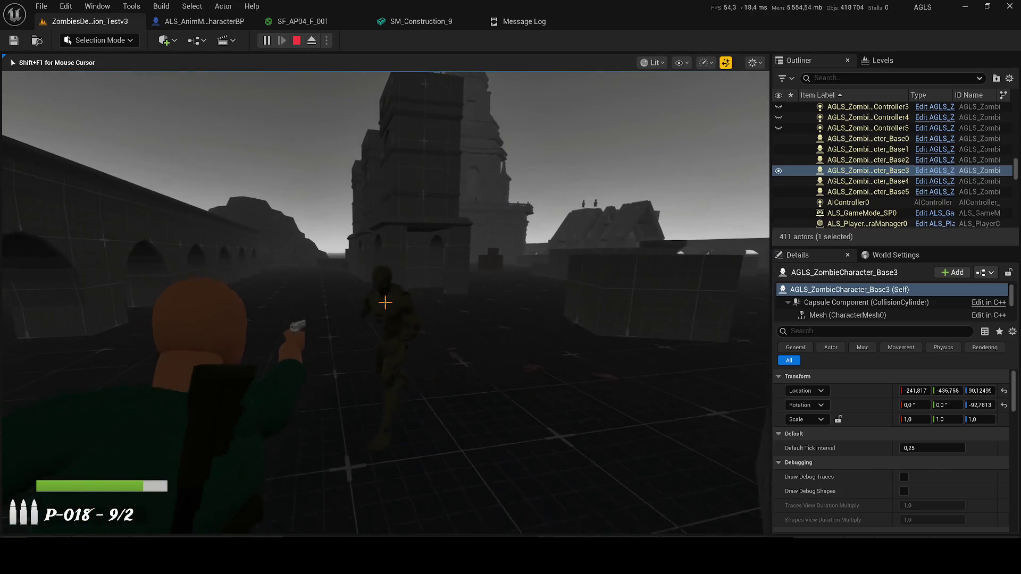
click(385, 302)
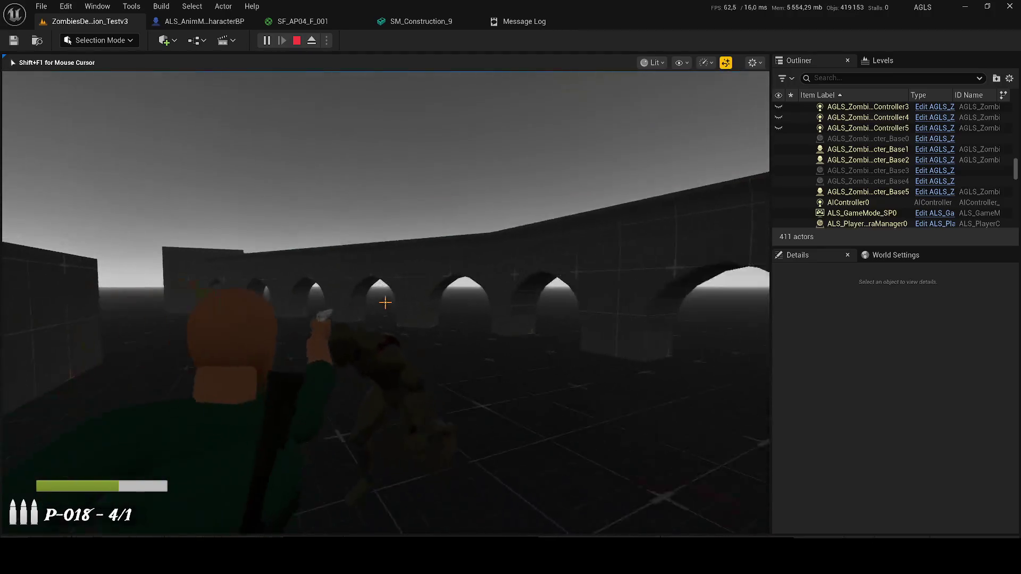
key(w)
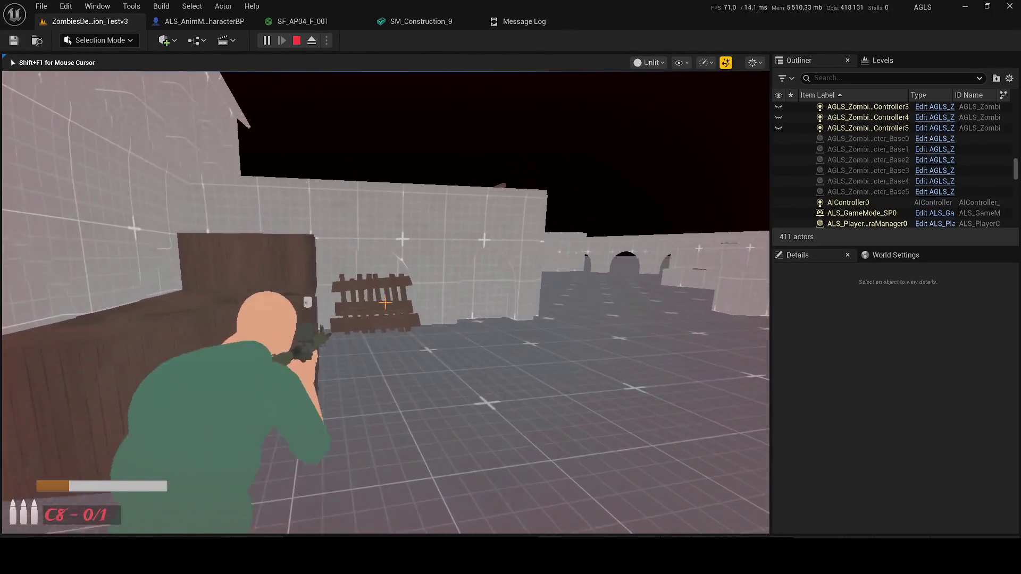
Toggle the gameplay debugger, holster the pistol, and shoot the wooden pallet with the aimed rifle
key(apostrophe)
key(apostrophe)
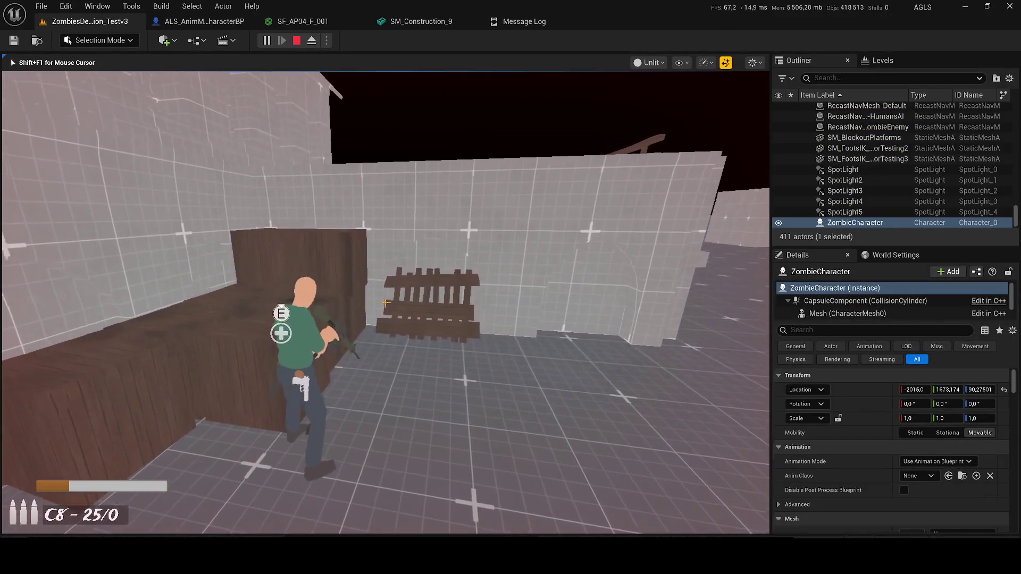
key(1)
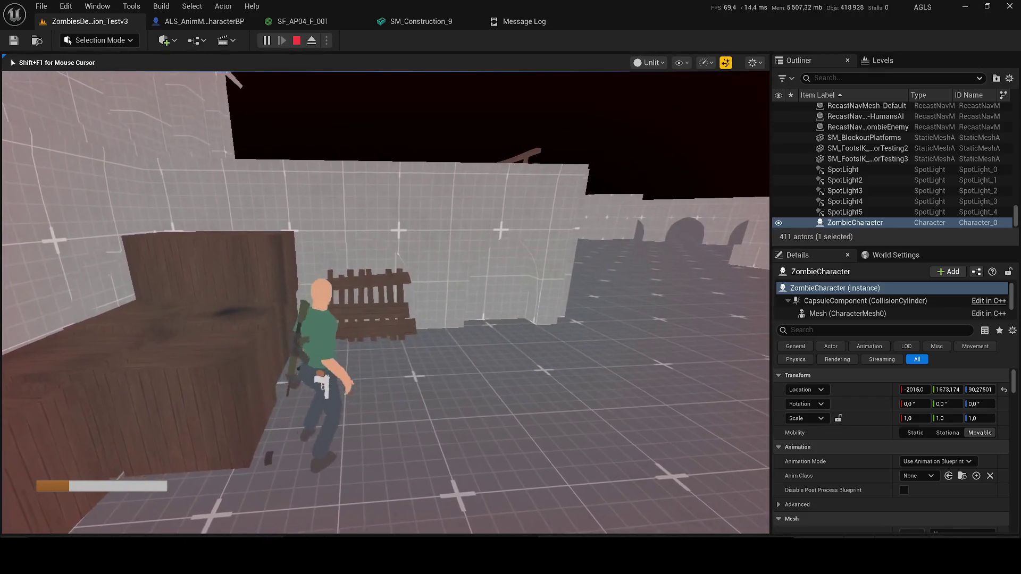
right_click(385, 302)
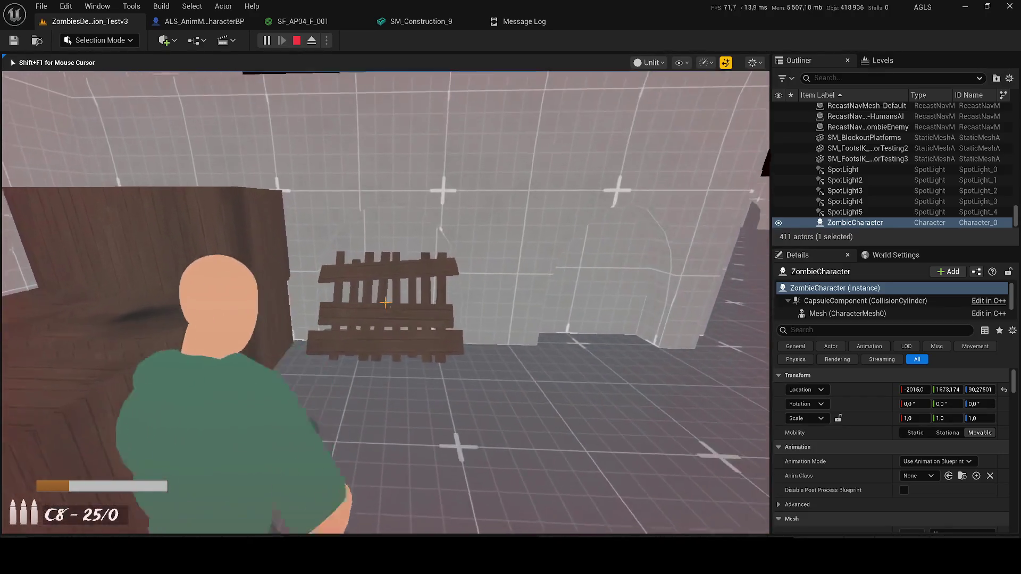
click(385, 302)
click(385, 302)
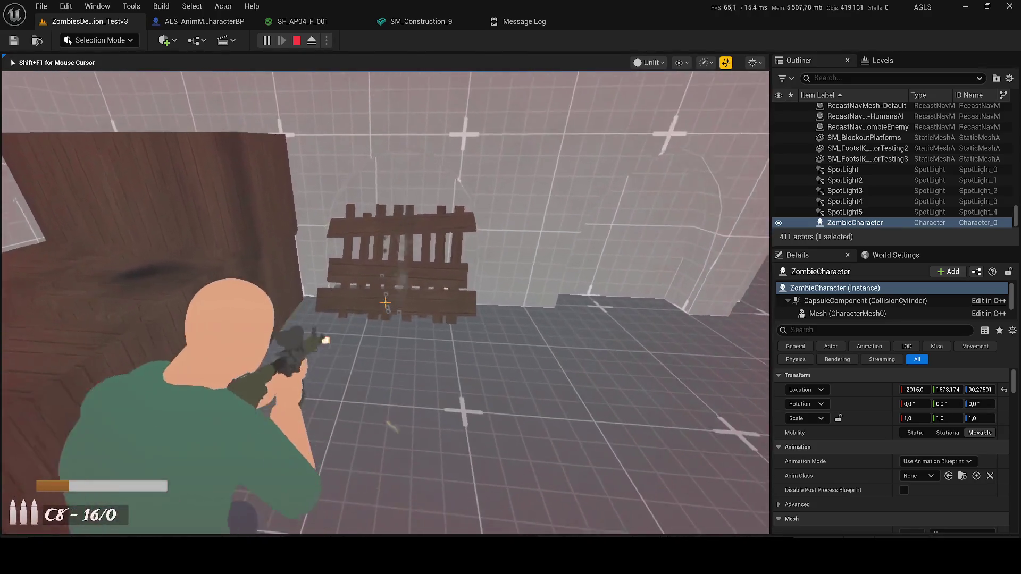
Switch to the pistol via the weapon wheel and fire its last rounds at the pallet
key(Tab)
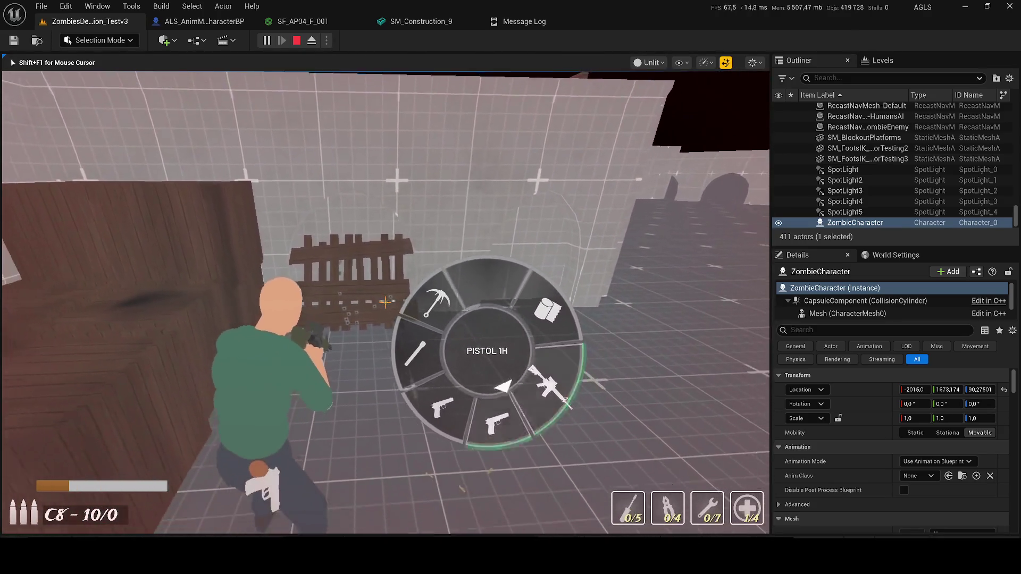
key(Tab)
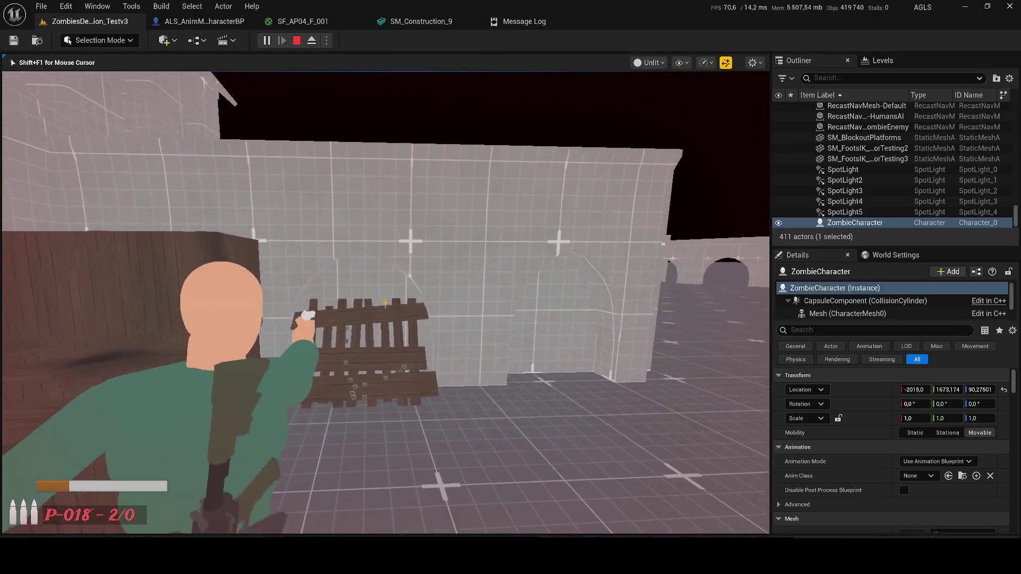
click(385, 303)
click(384, 303)
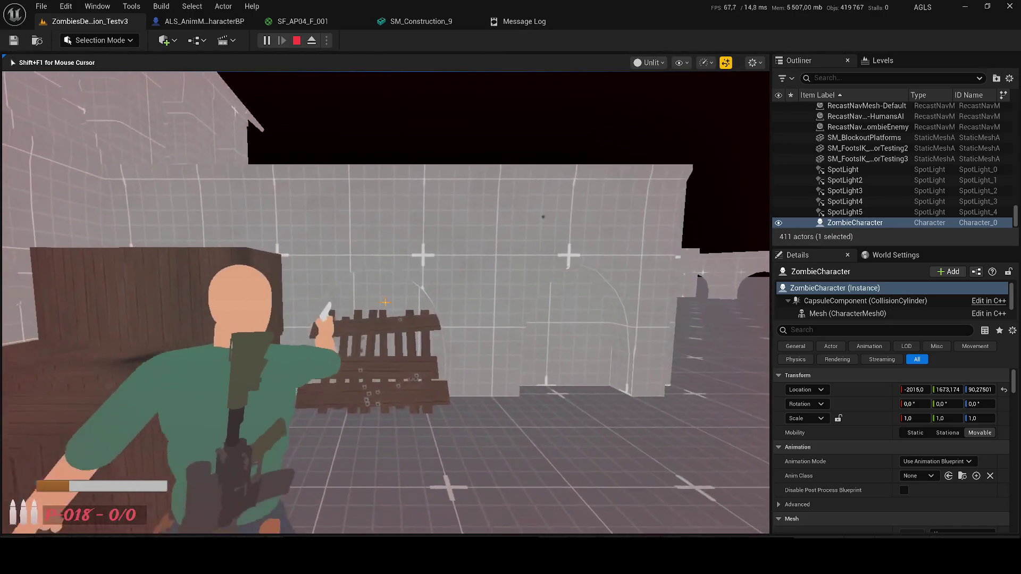
End the play session and bring up the zombie level assets in the Content Drawer
key(Tab)
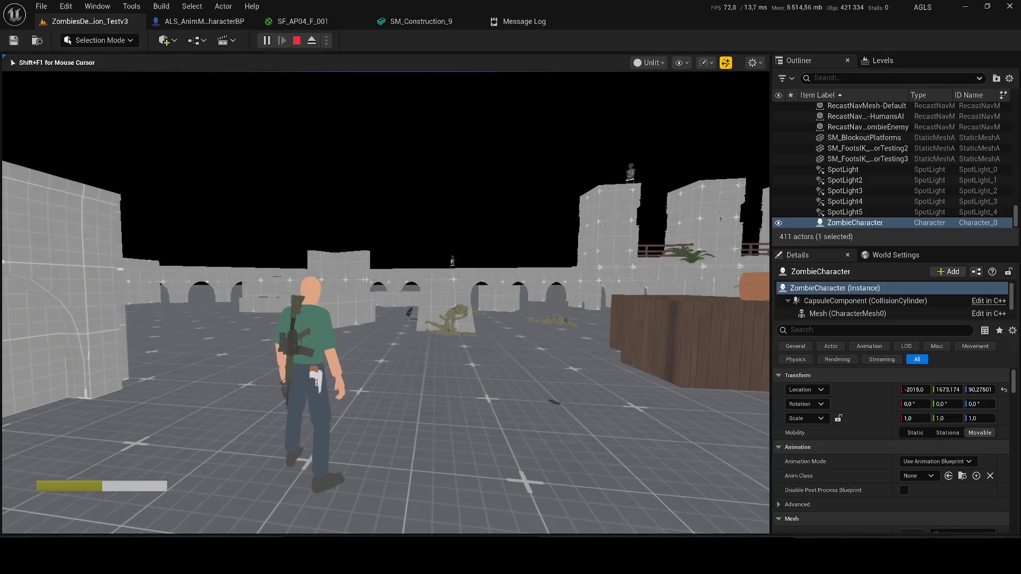
key(Escape)
key(ctrl+space)
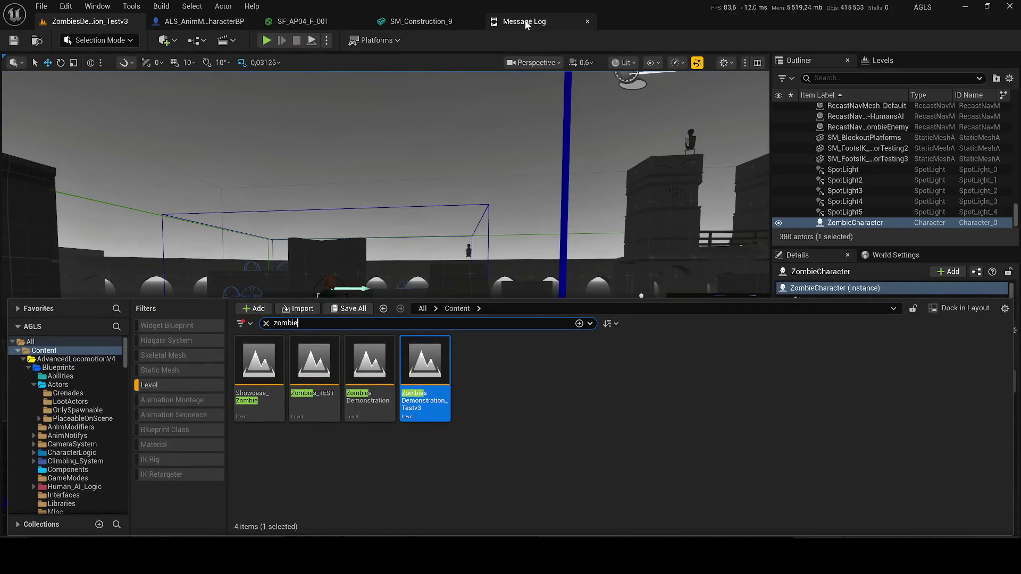
Search Project Settings for 'maps' to check the Editor Startup Map, then return to Level_NEXA-1
click(66, 5)
click(118, 177)
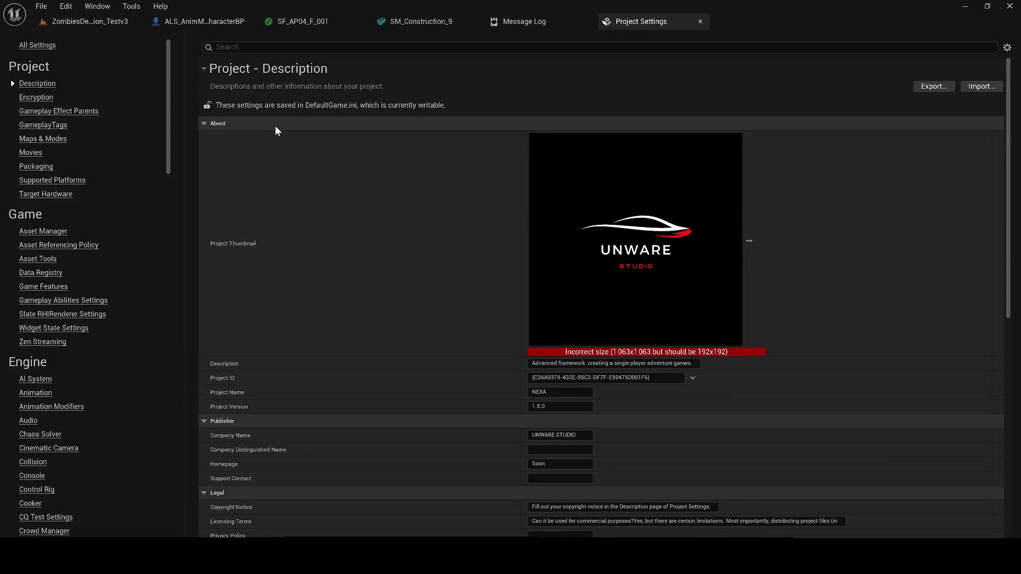
text(mazp)
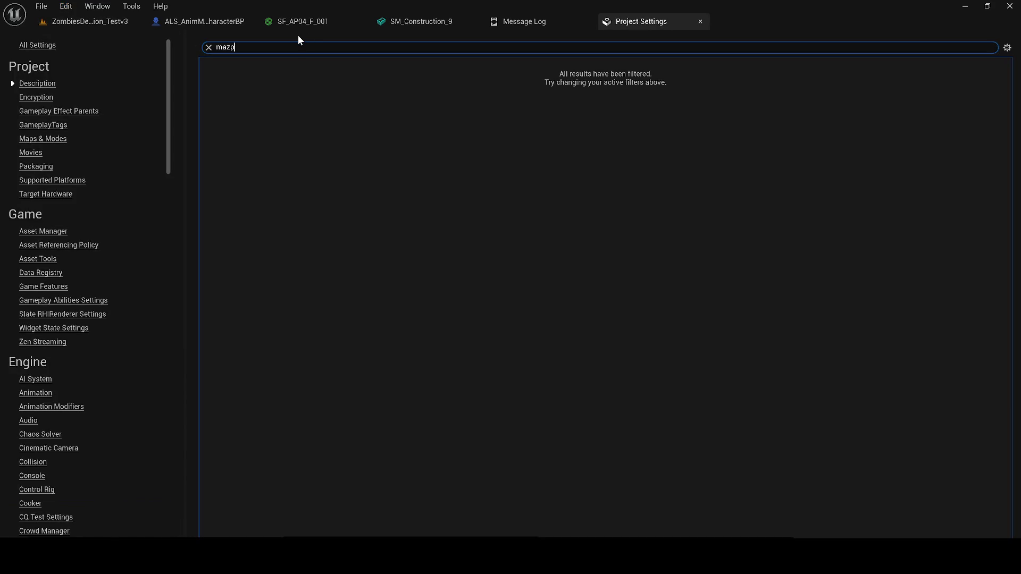
key(BackSpace)
key(BackSpace)
text(ps)
click(557, 130)
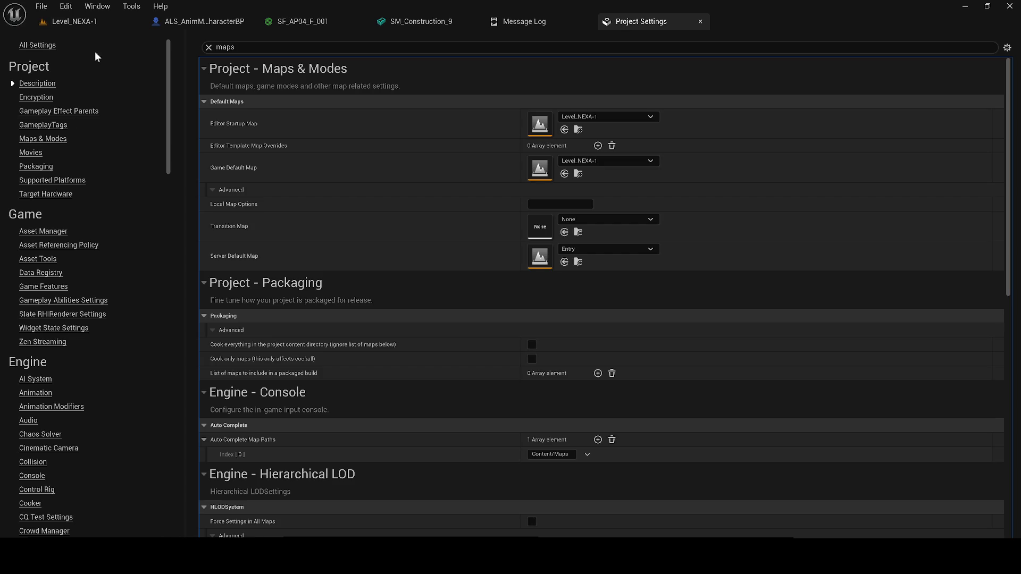
click(80, 21)
drag(151, 136, 152, 135)
Raise the viewport camera speed and lower the background music volume
scroll(151, 135, up, 2)
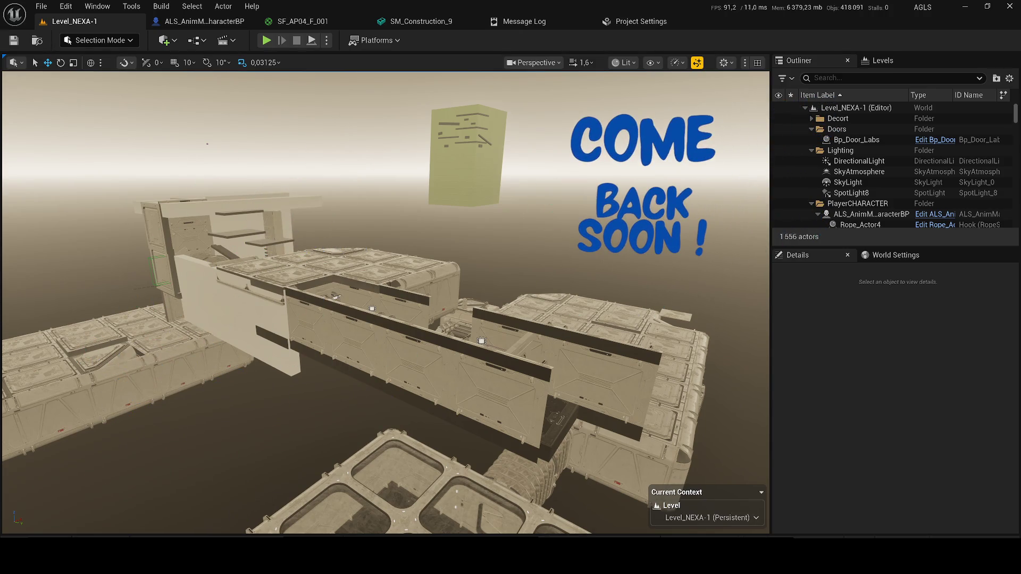
key(XF86AudioLowerVolume)
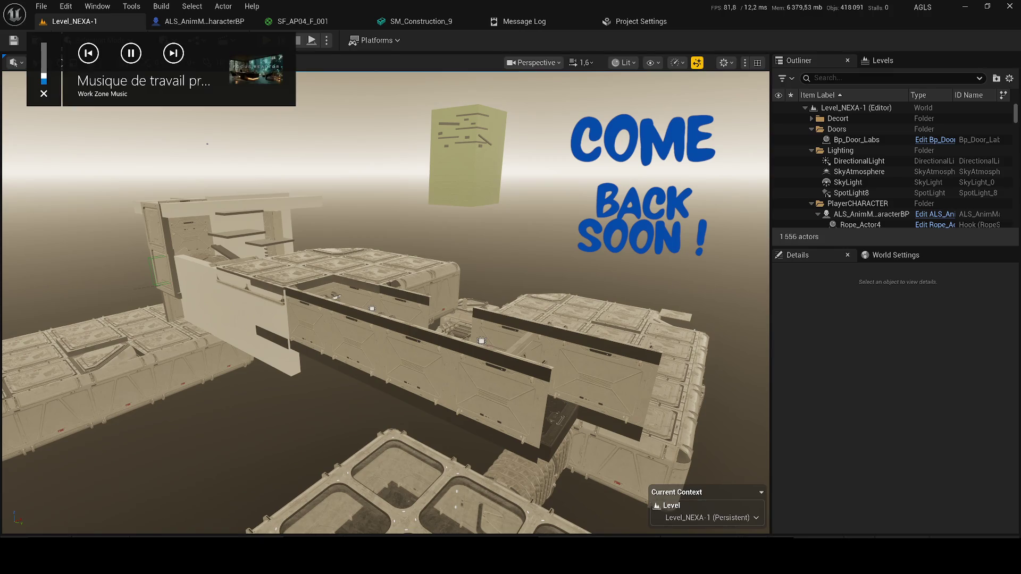